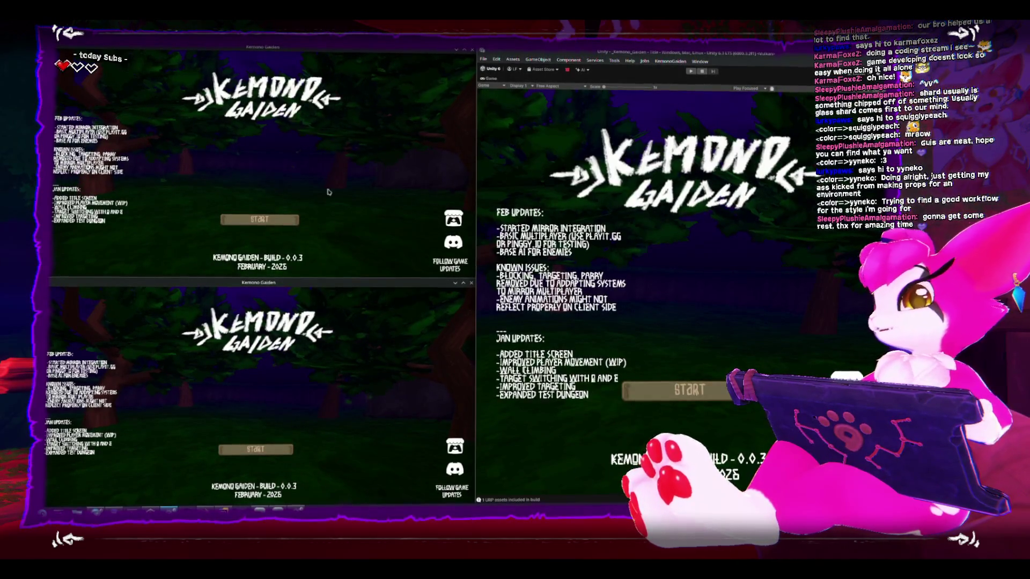
Host a multiplayer game from the first build and walk the host character back into the corridor.
left_click(262, 219)
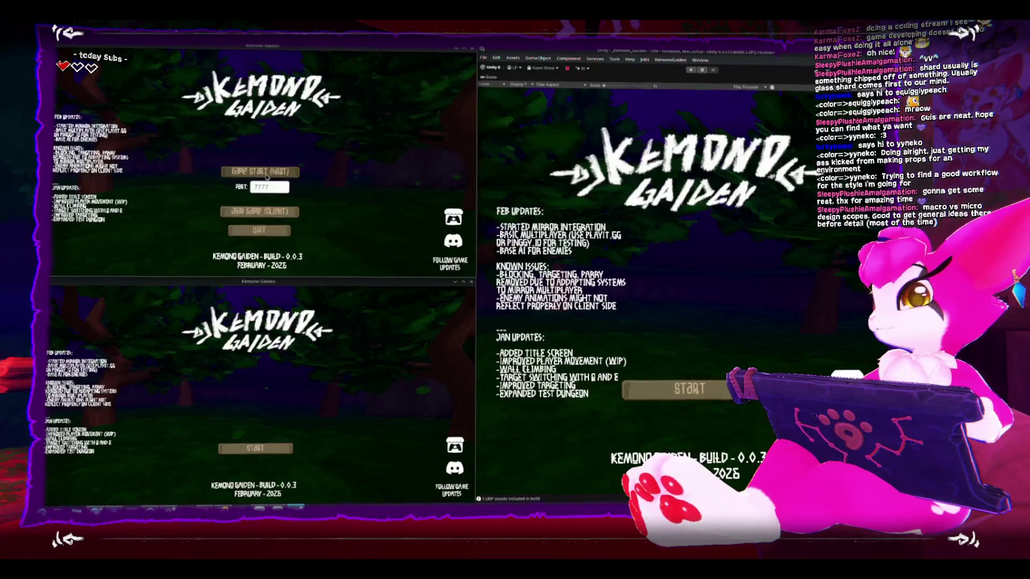
left_click(261, 171)
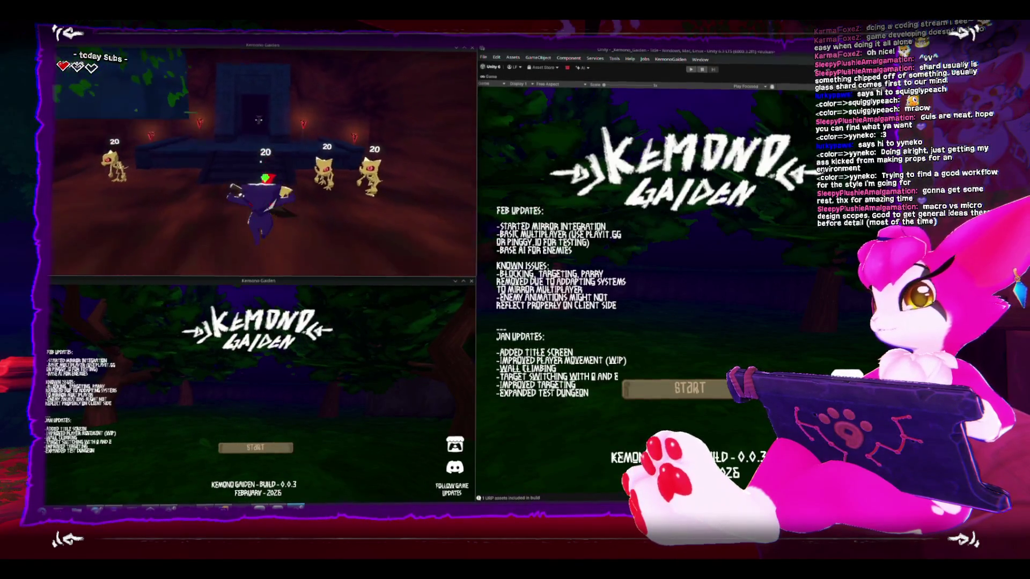
key("s")
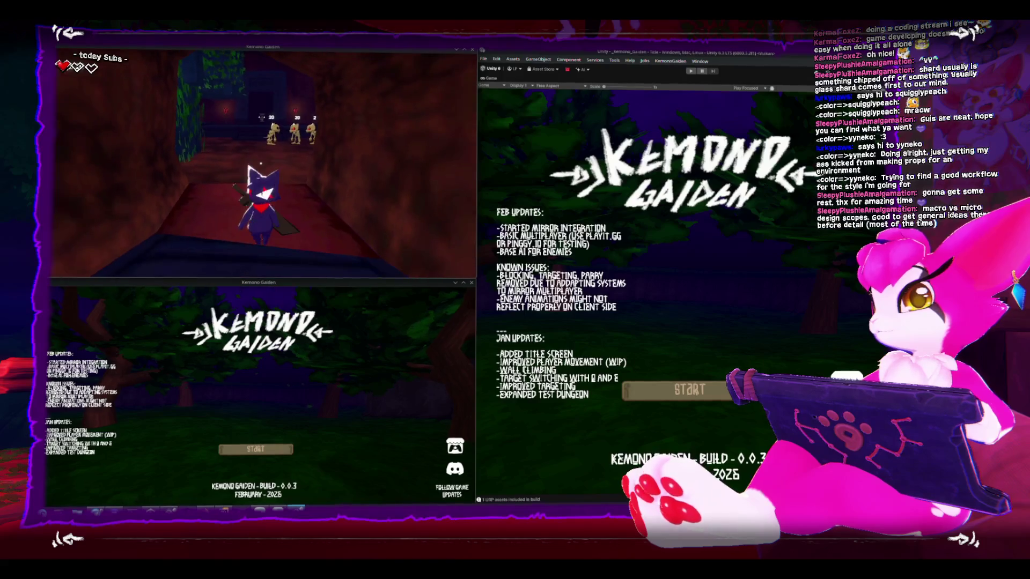
Join the hosted game as a client from the second build, then enter Unity play mode.
left_click(426, 354)
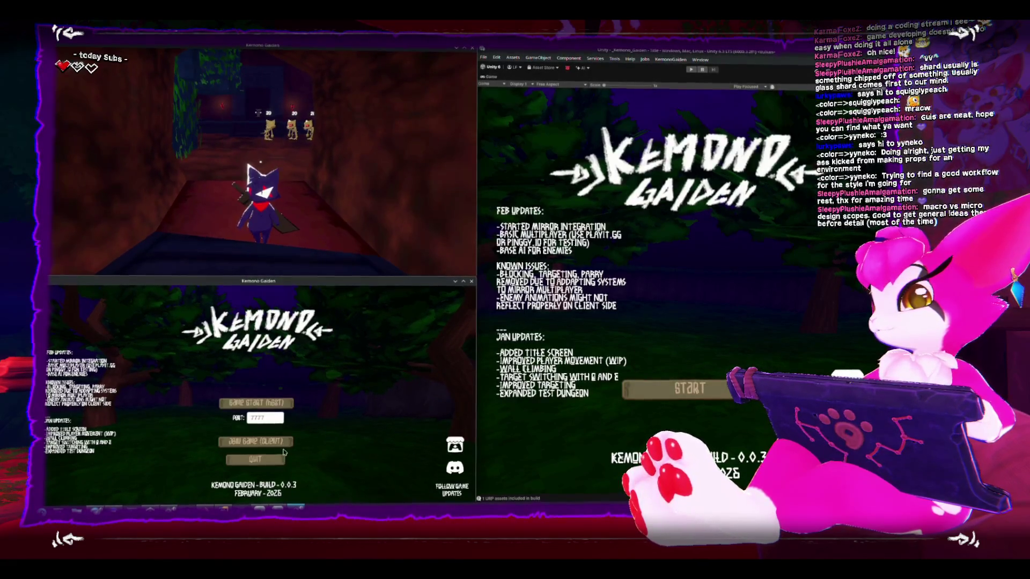
left_click(279, 441)
left_click(279, 441)
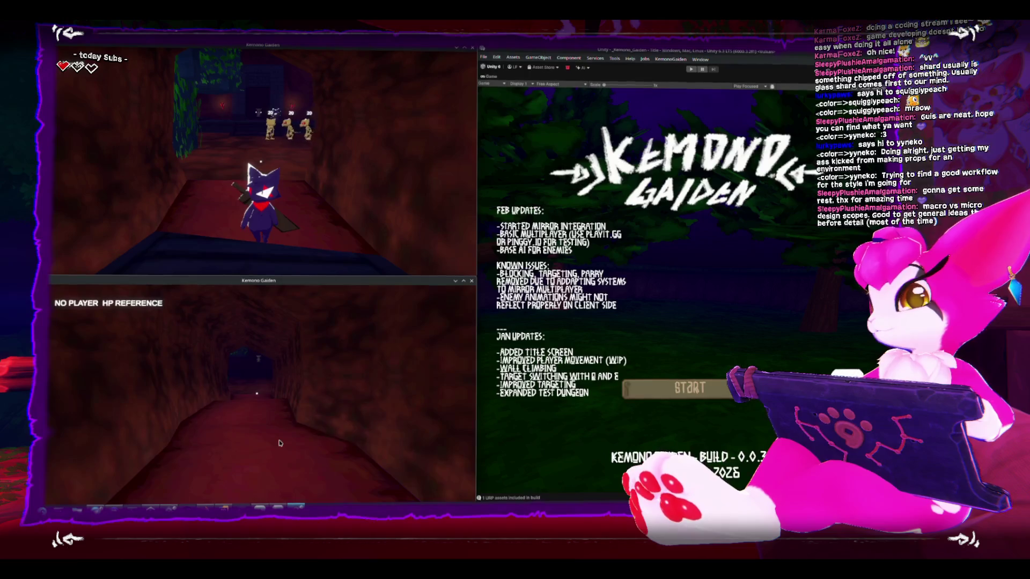
key("w")
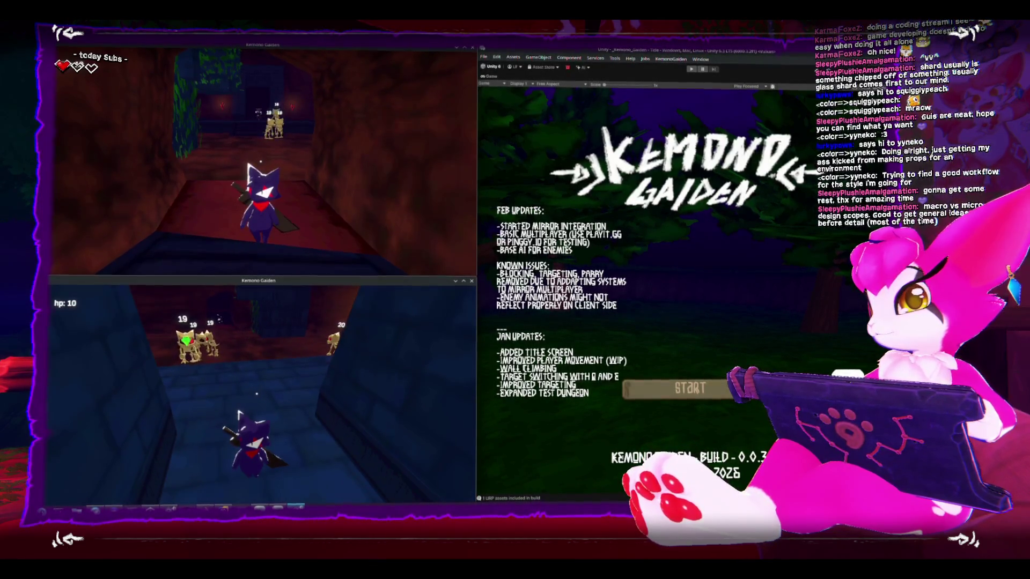
key("Escape")
key("Escape")
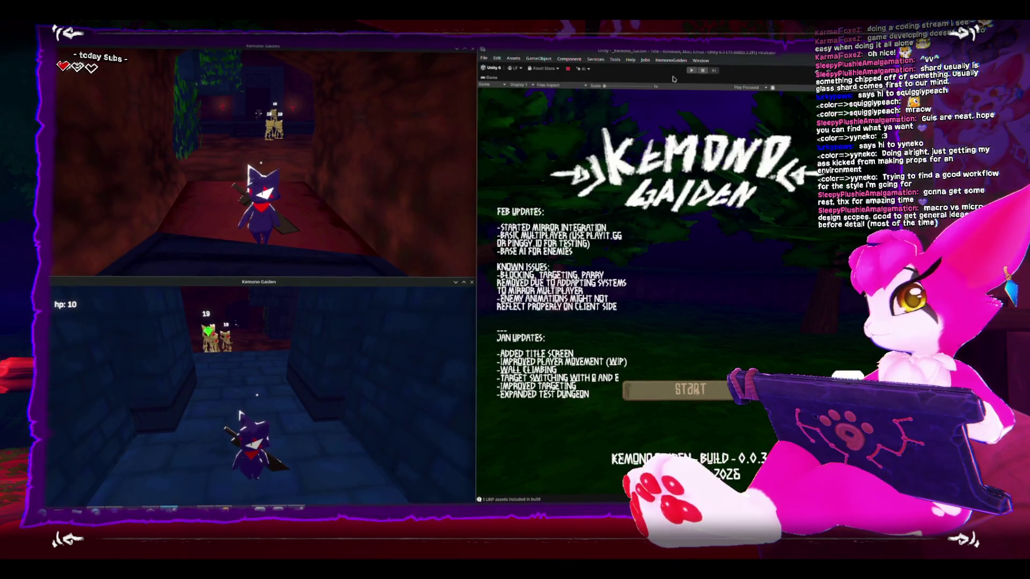
left_click(691, 70)
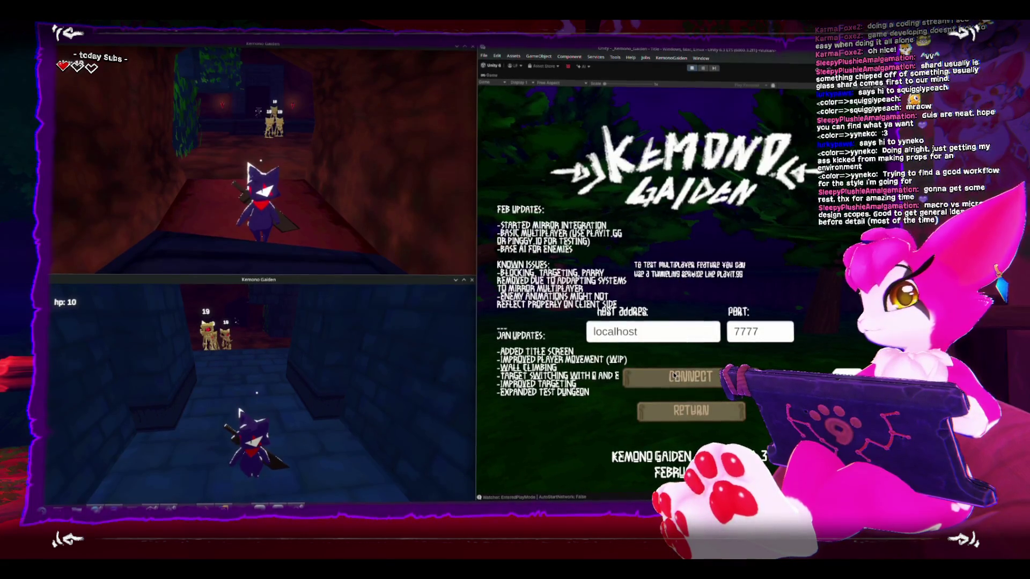
Connect the editor's game to the session, play through the skeleton combat, then open its Game Menu.
left_click(677, 379)
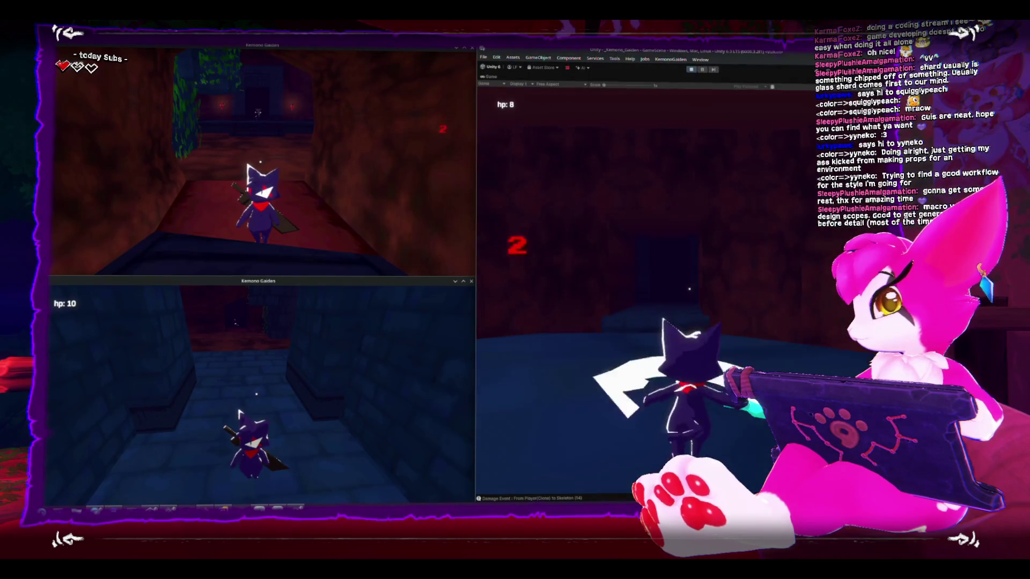
key("Escape")
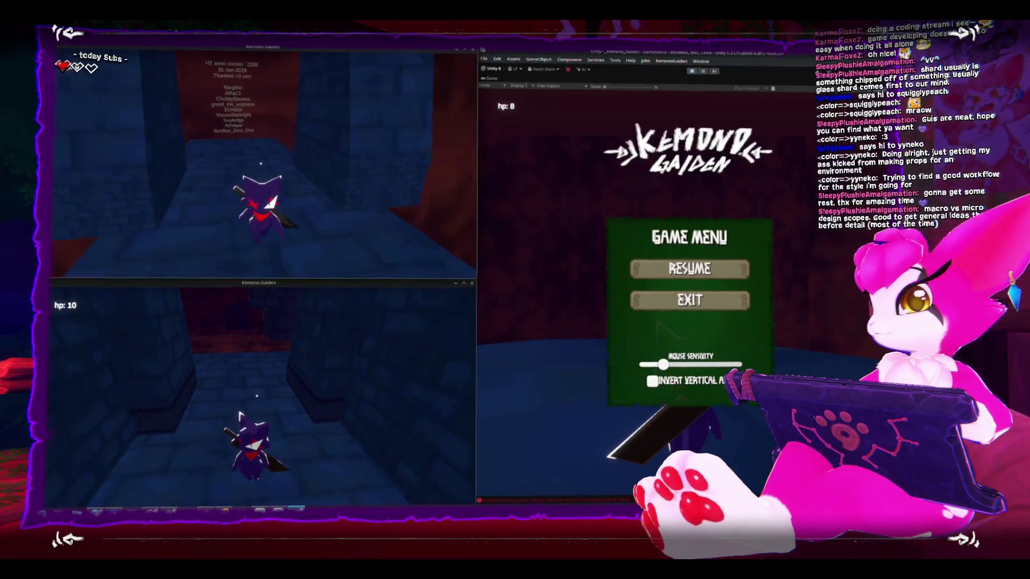
Quit the host build and close the other game window, then maximize Unity and stop play mode.
key("Escape")
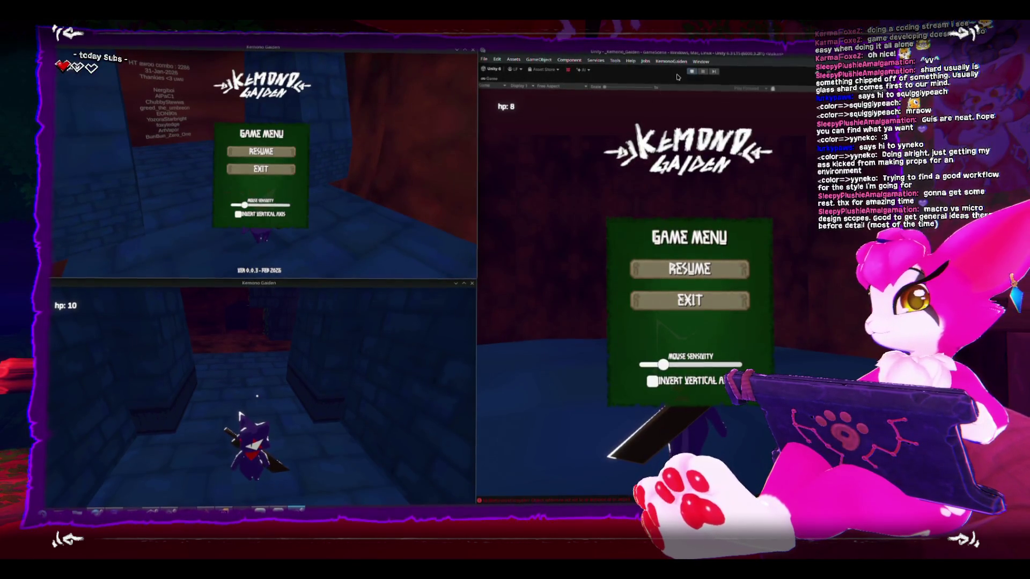
double_click(475, 52)
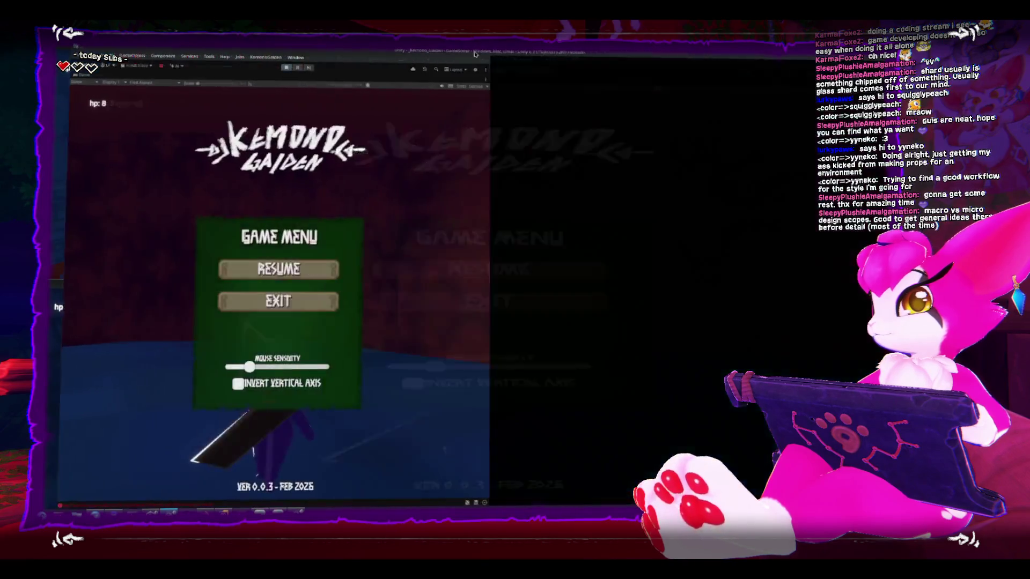
double_click(474, 52)
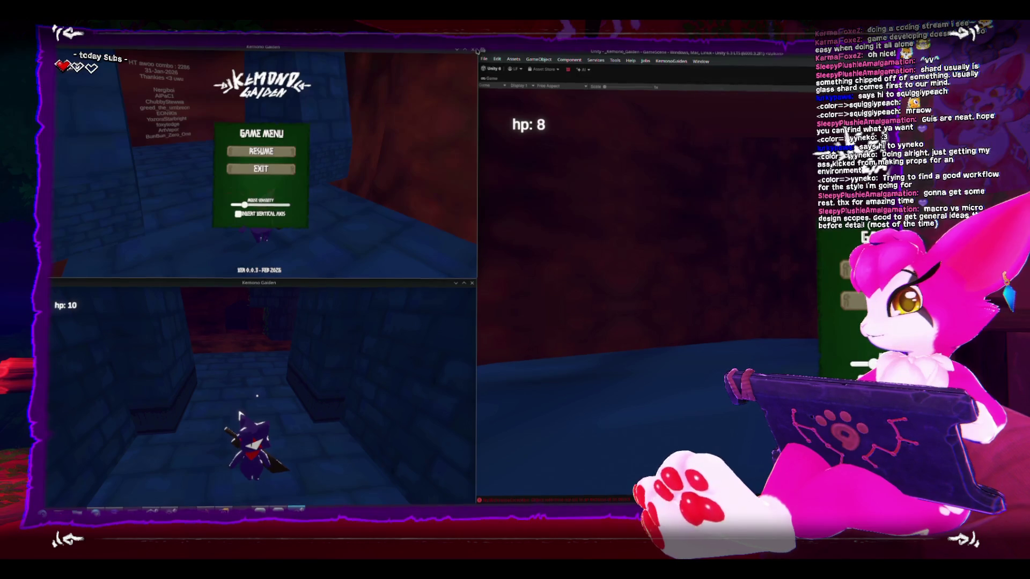
key("alt+F4")
left_click(472, 283)
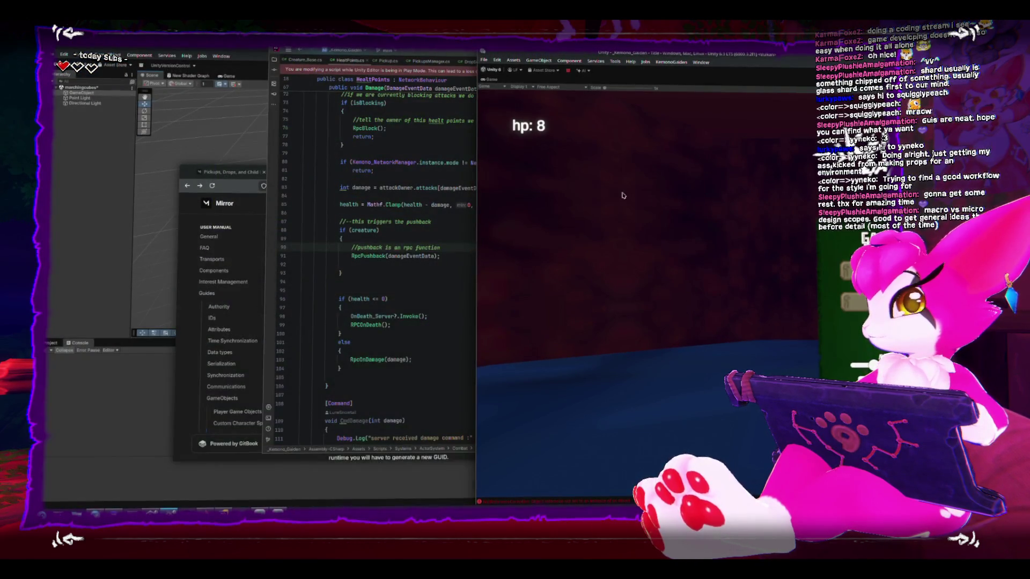
double_click(710, 70)
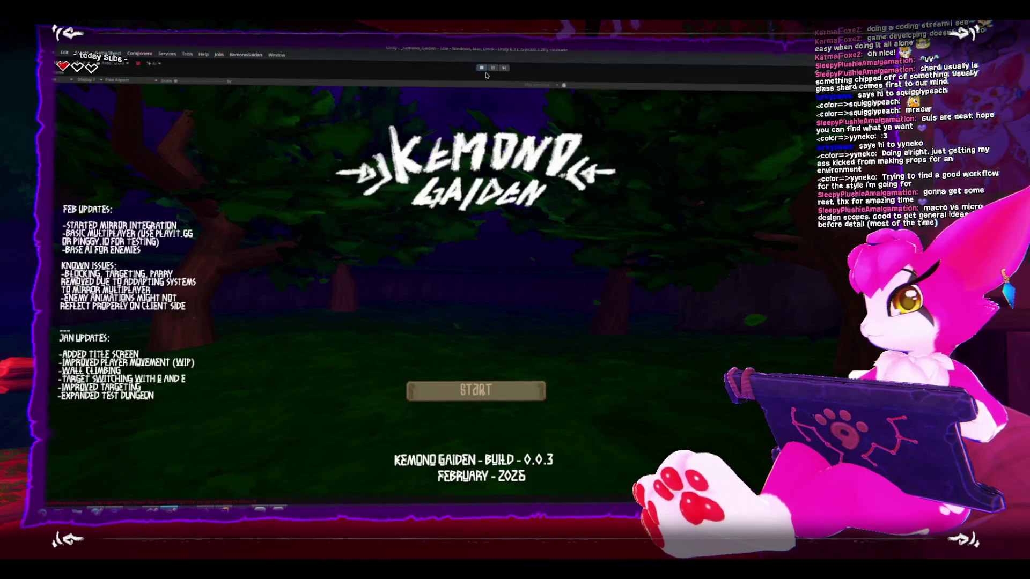
left_click(482, 68)
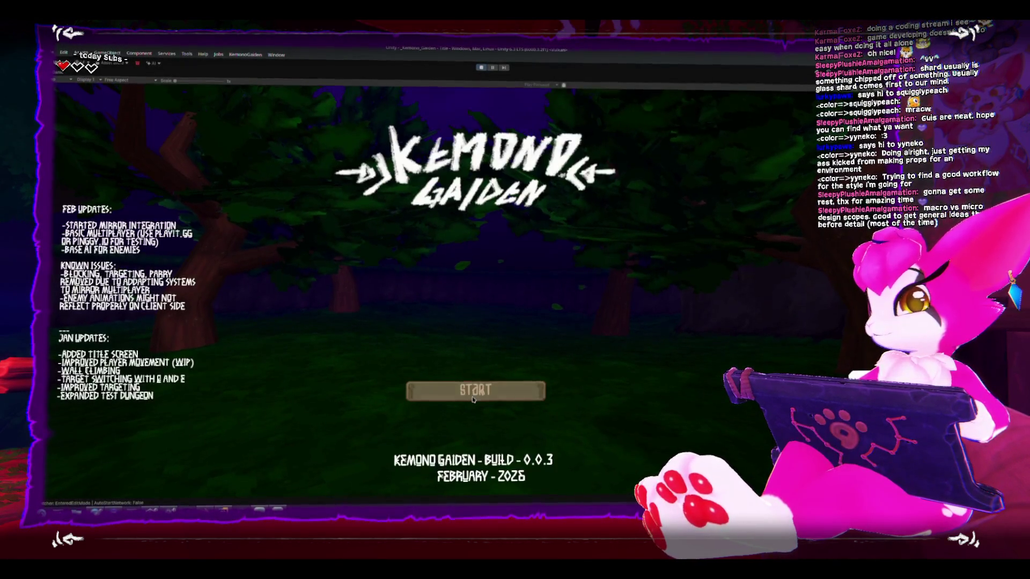
Start a game and inspect the ArgumentOutOfRangeException stack trace in the Console, then clear the log.
left_click(466, 304)
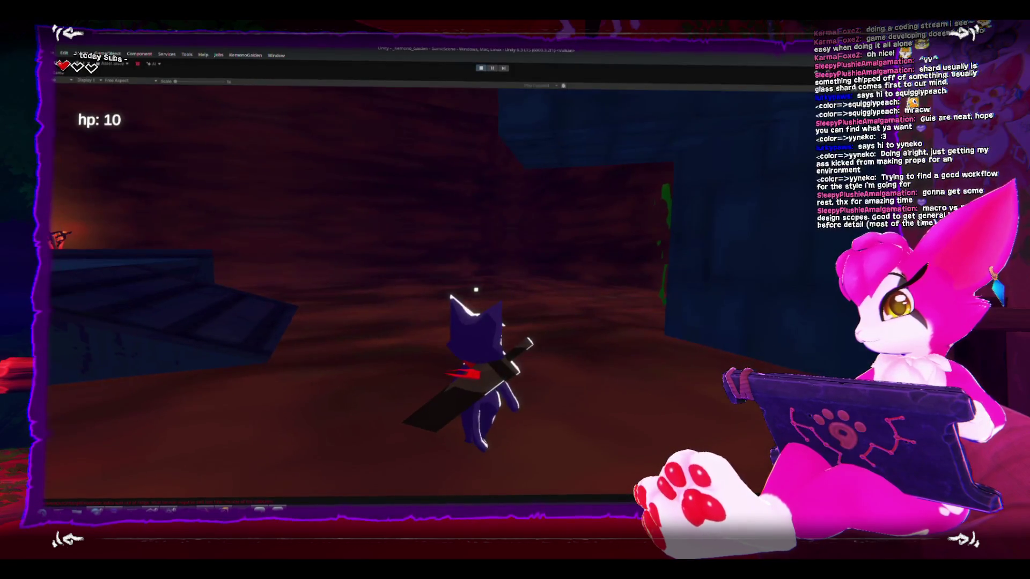
key("Escape")
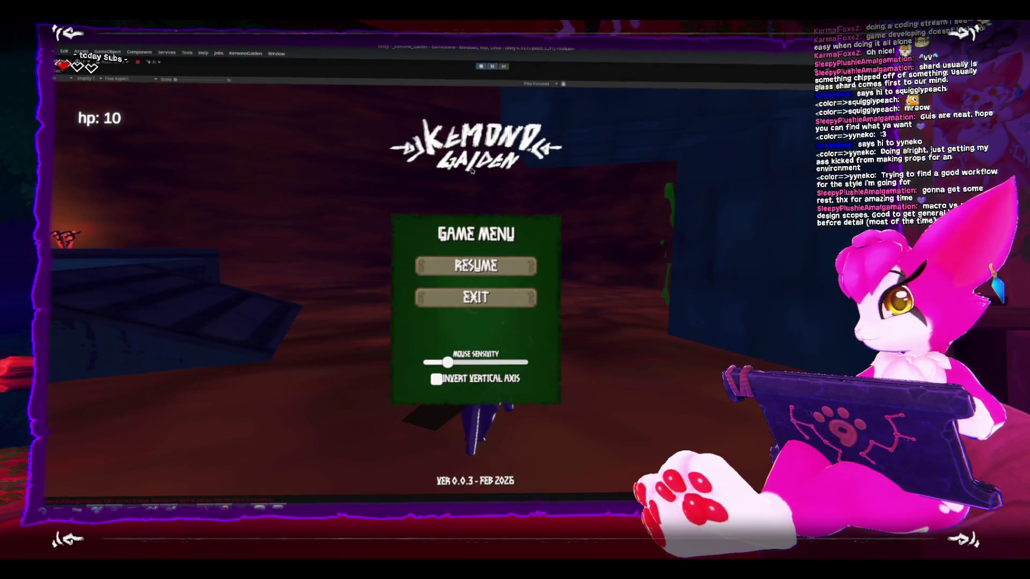
key("shift+space")
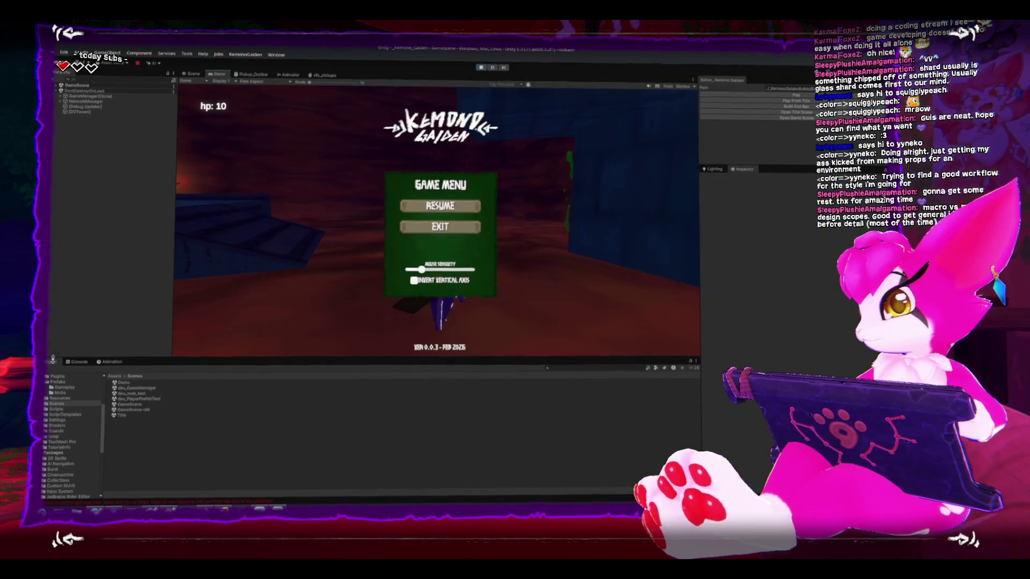
left_click(70, 362)
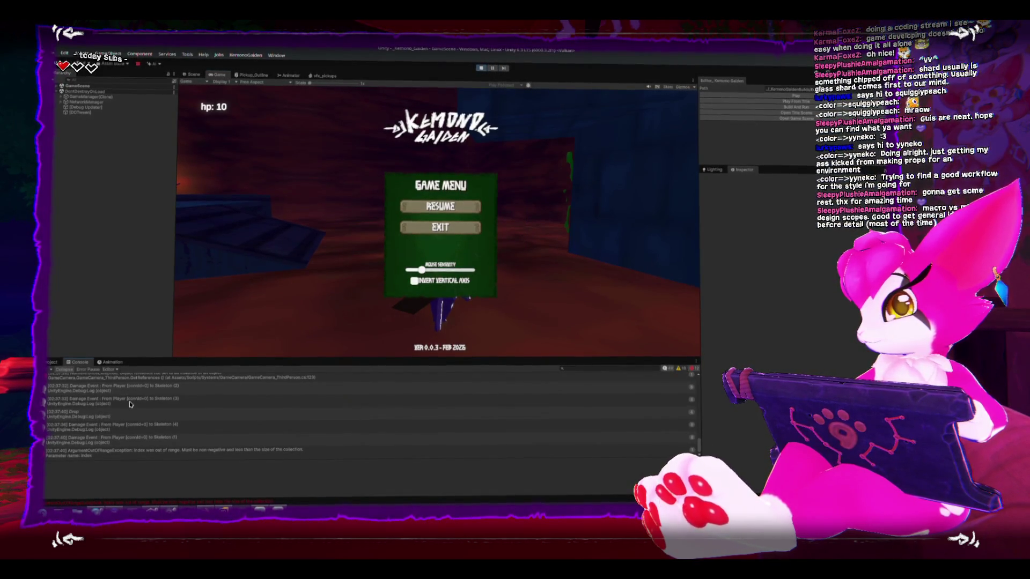
left_click(127, 451)
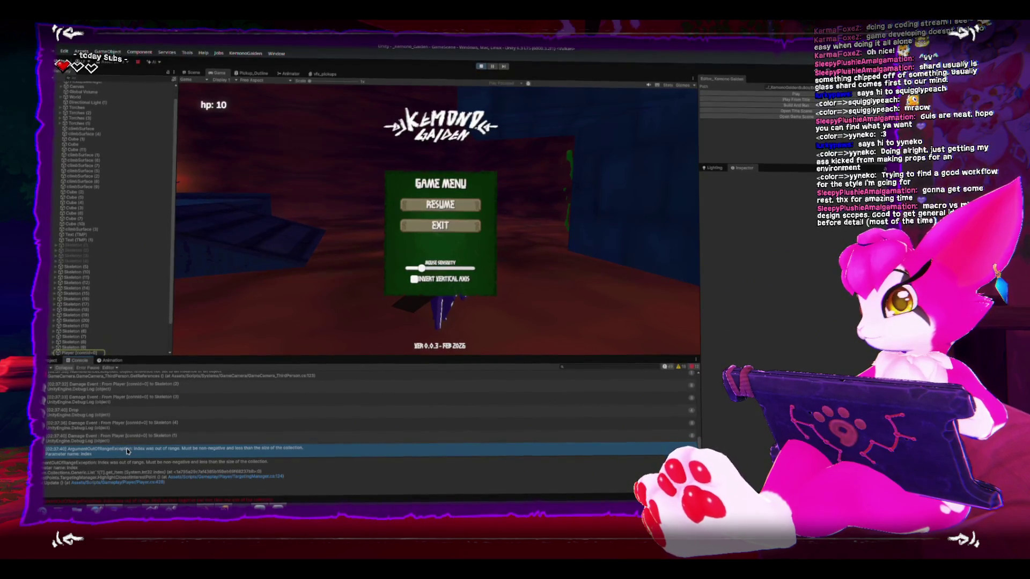
scroll(127, 429, "up", 5)
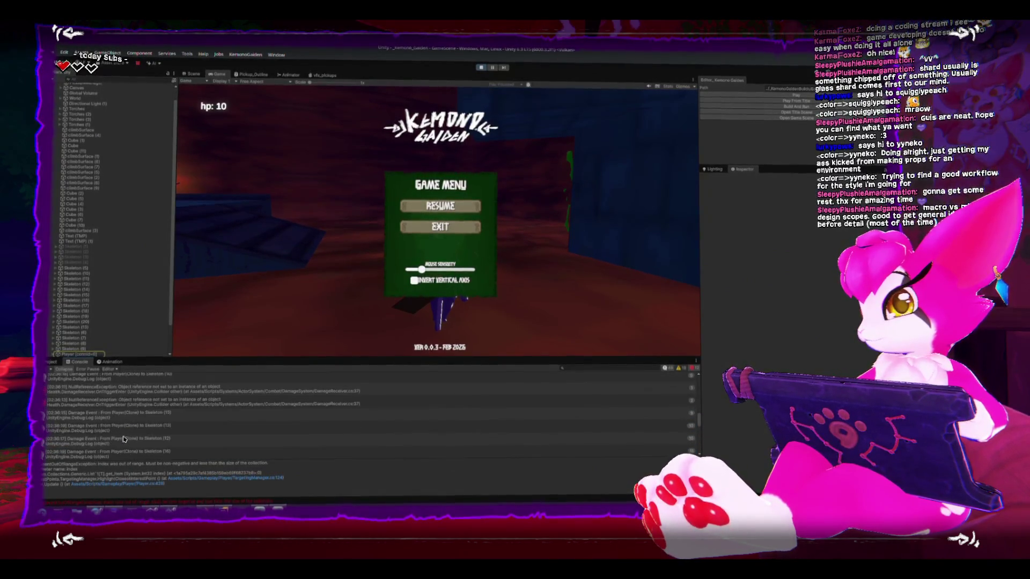
left_click(51, 370)
key("Escape")
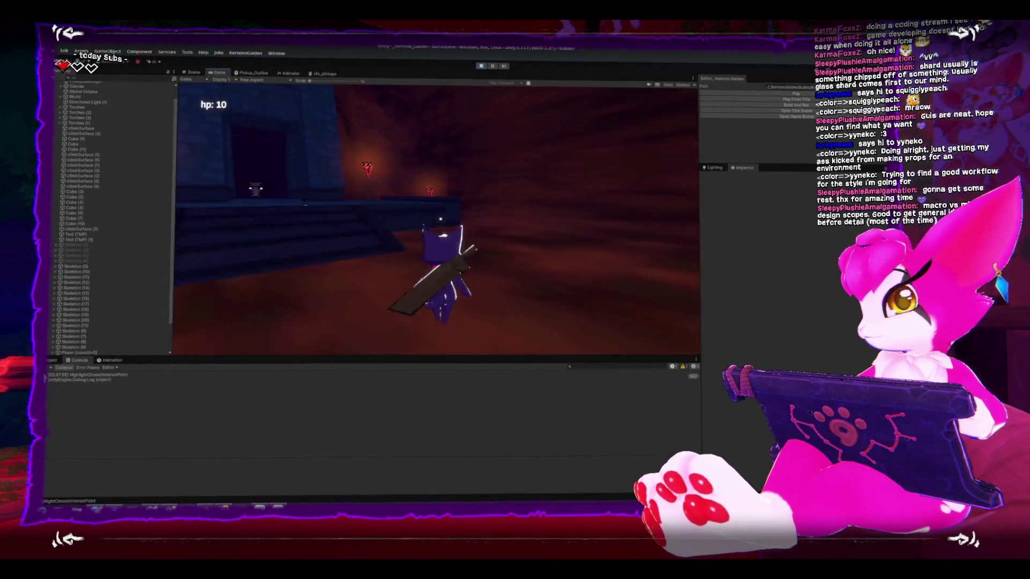
Walk down the corridor, kill a skeleton, and check the out-of-range error's stack trace.
key("w")
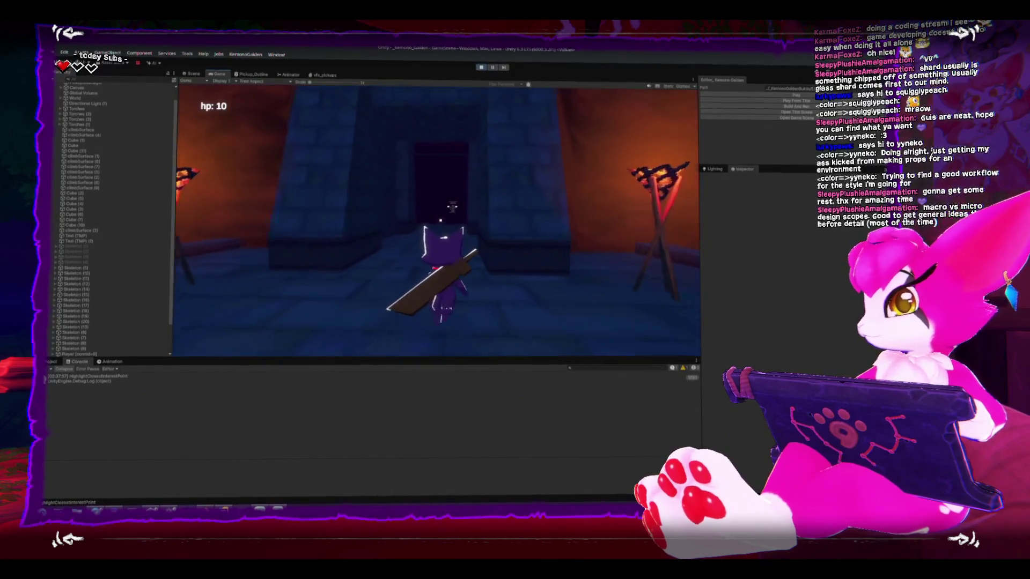
key("w")
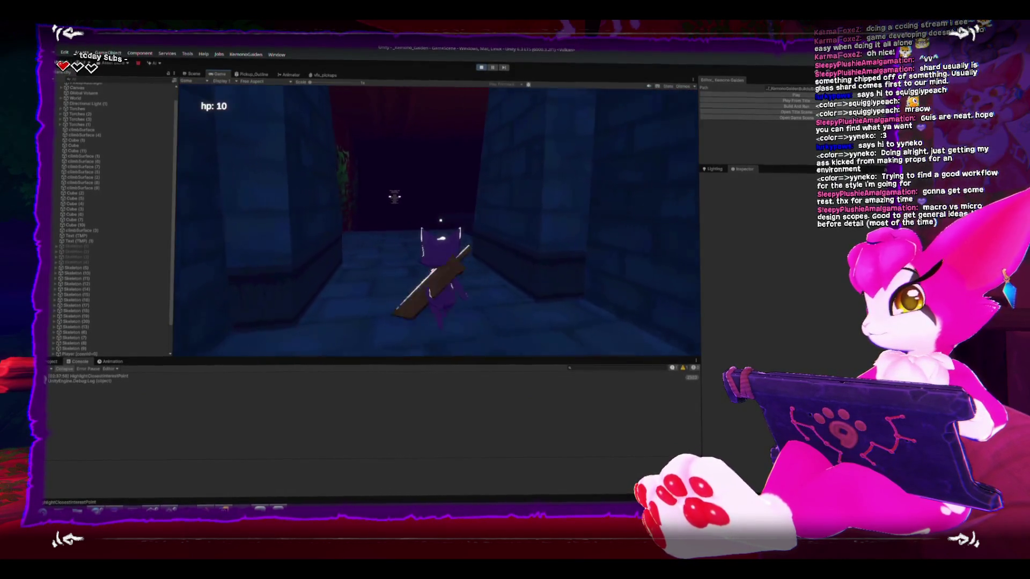
key("space")
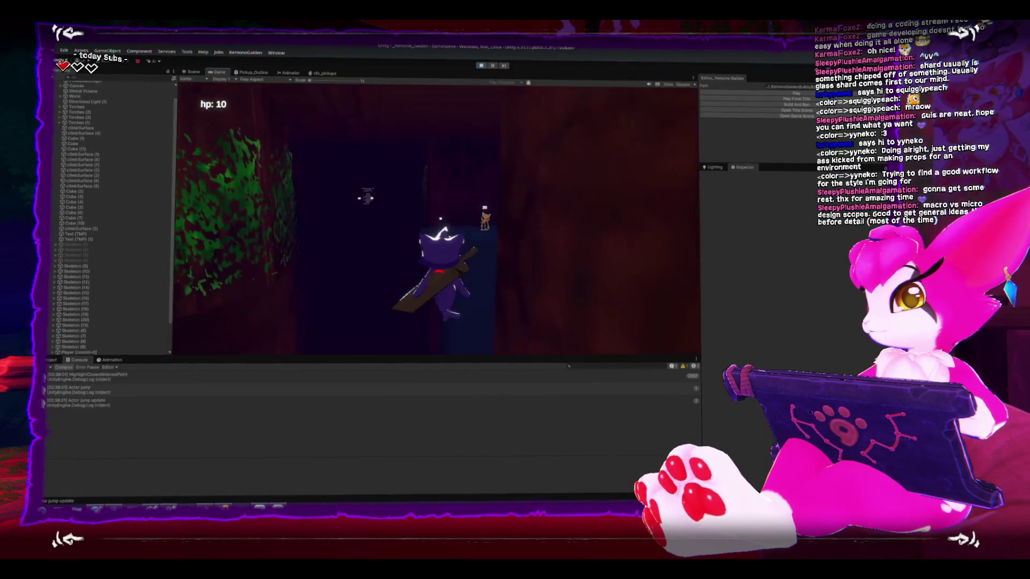
key("w")
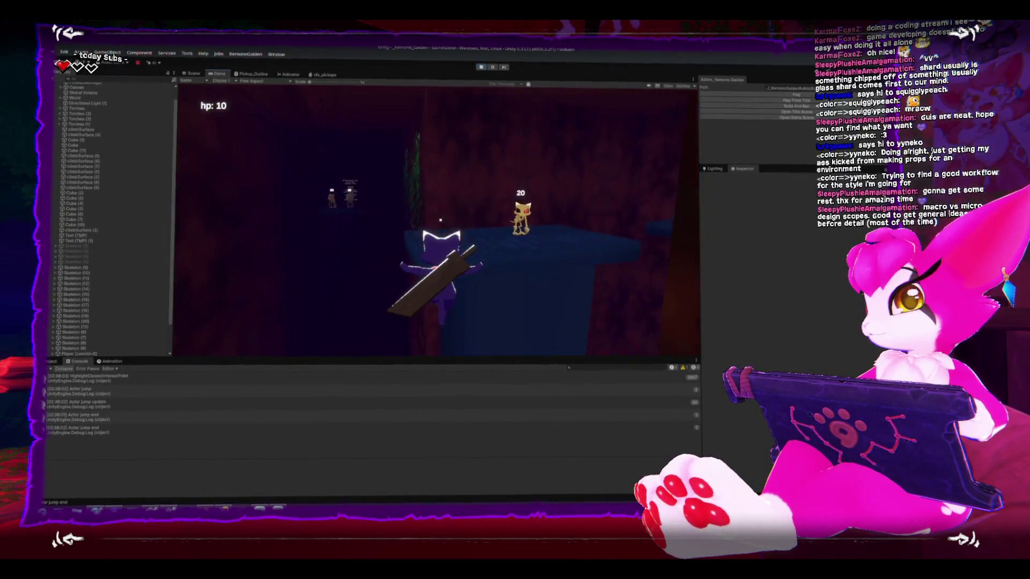
key("e")
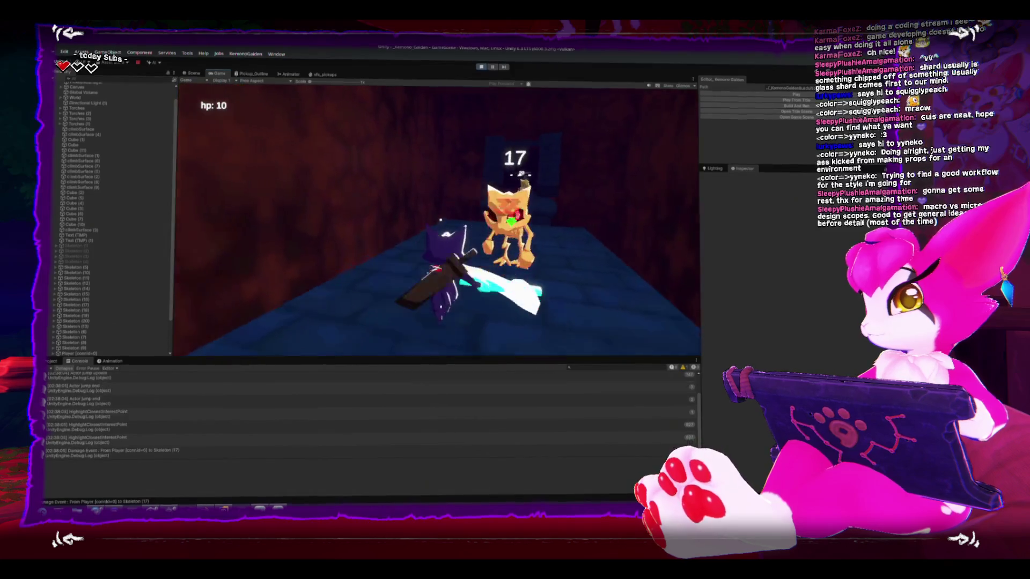
key("e")
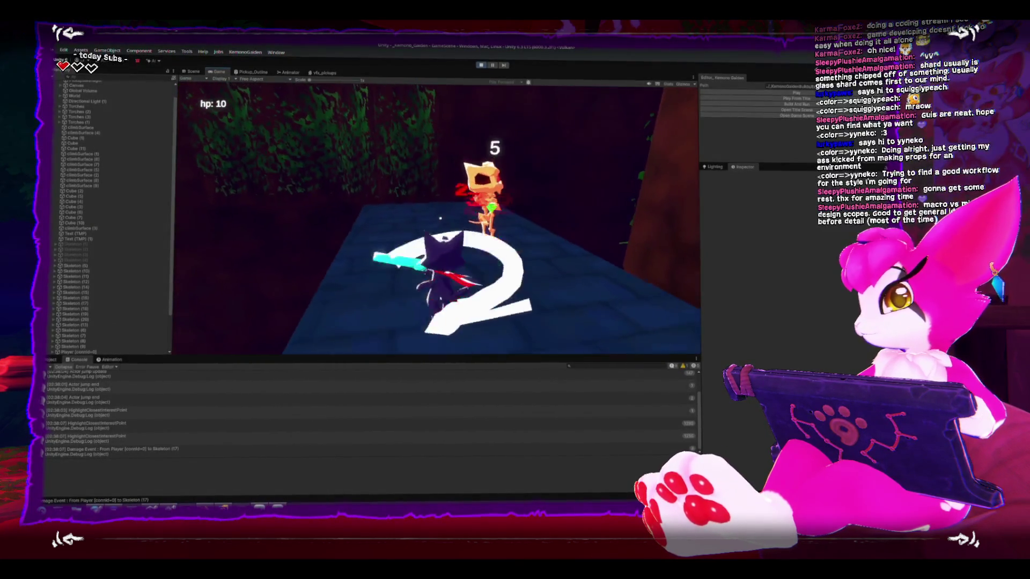
key("s")
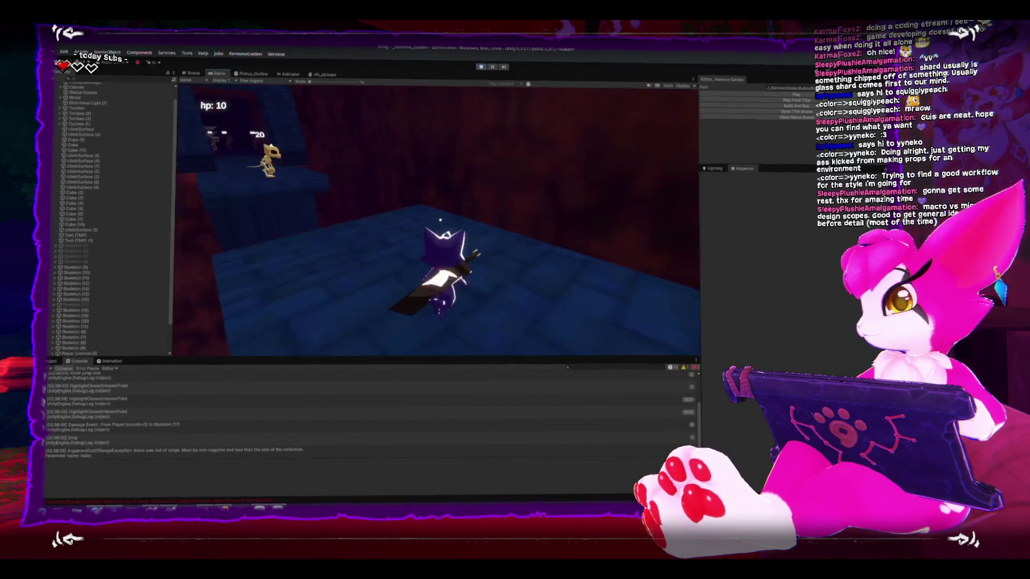
left_click(301, 453)
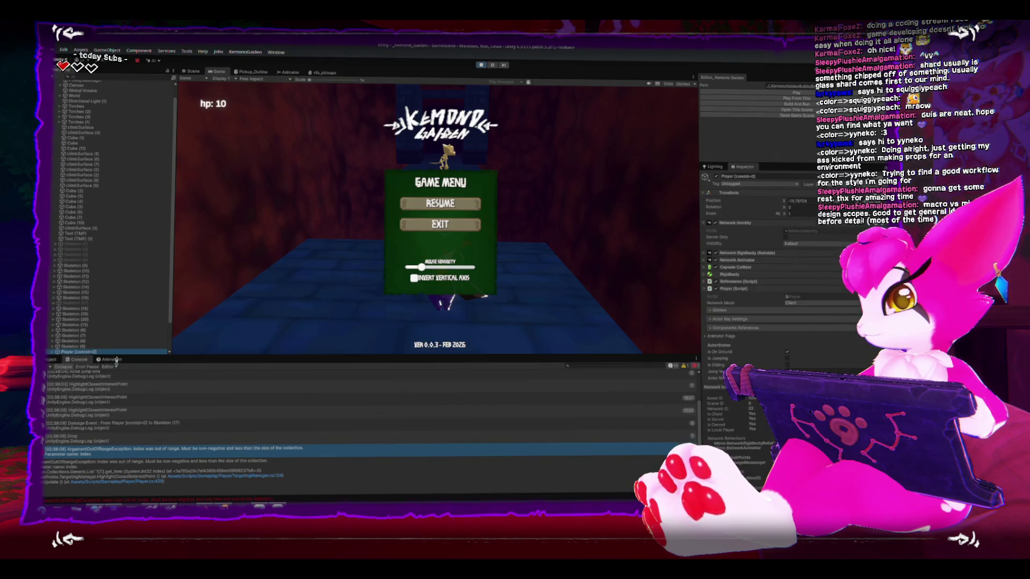
Slash the next skeleton, then stop play mode to return to the title screen.
key("Escape")
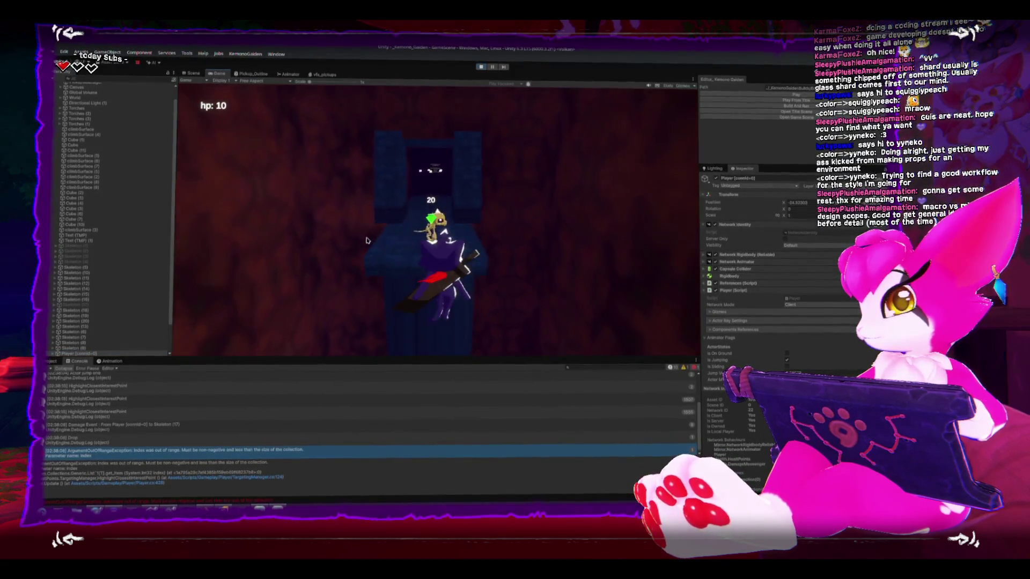
left_click(375, 247)
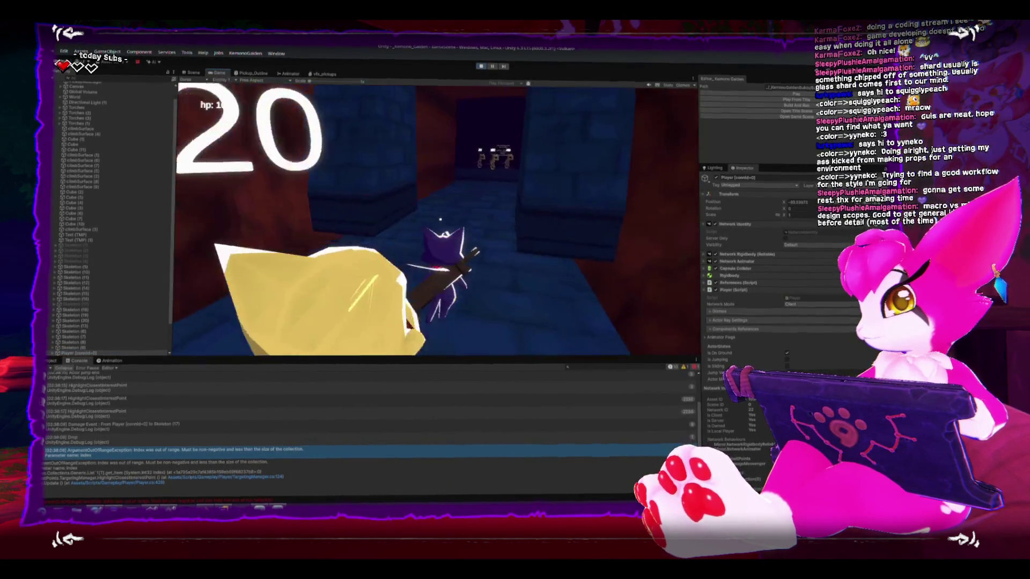
key("w")
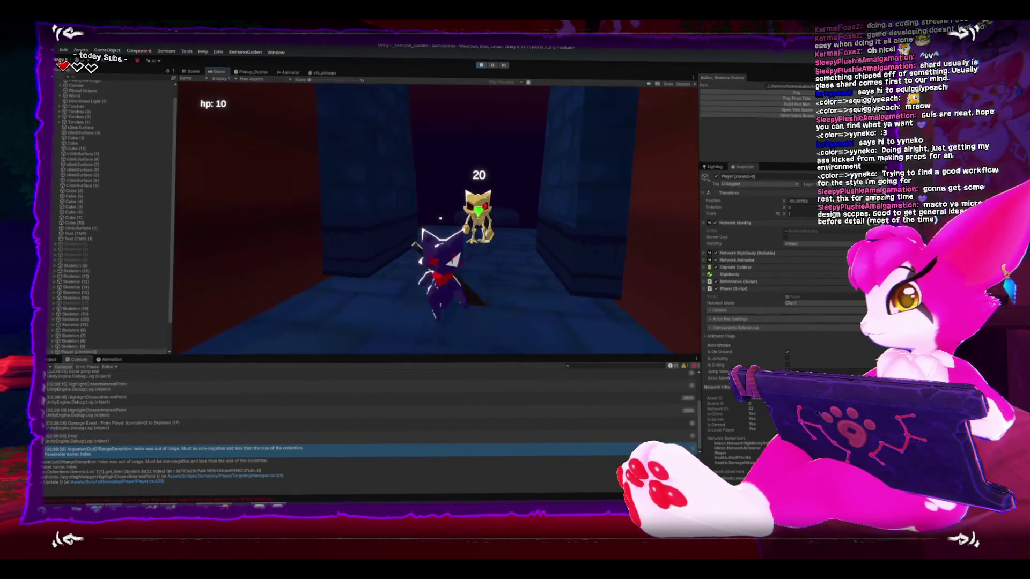
left_click(375, 248)
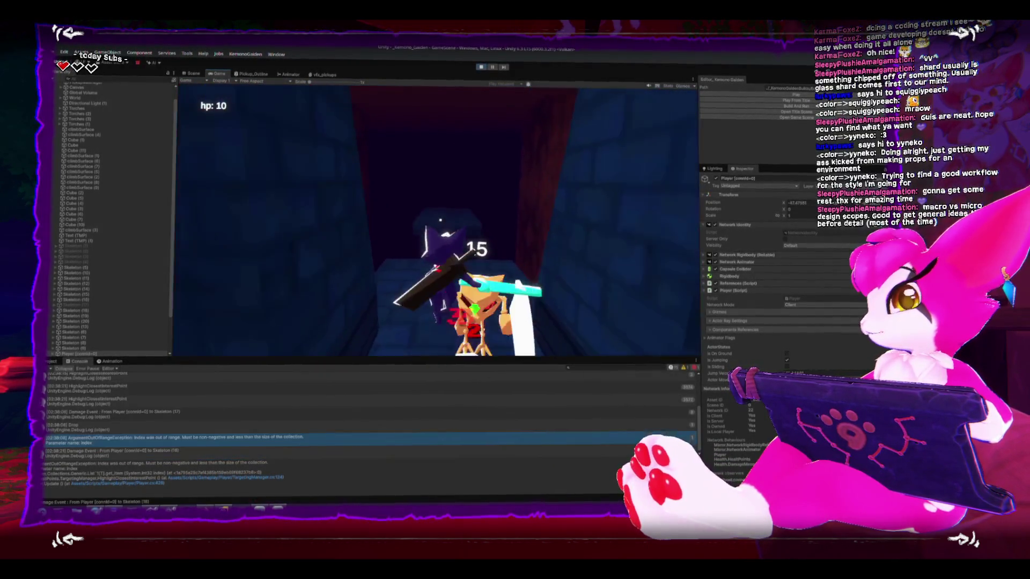
left_click(375, 248)
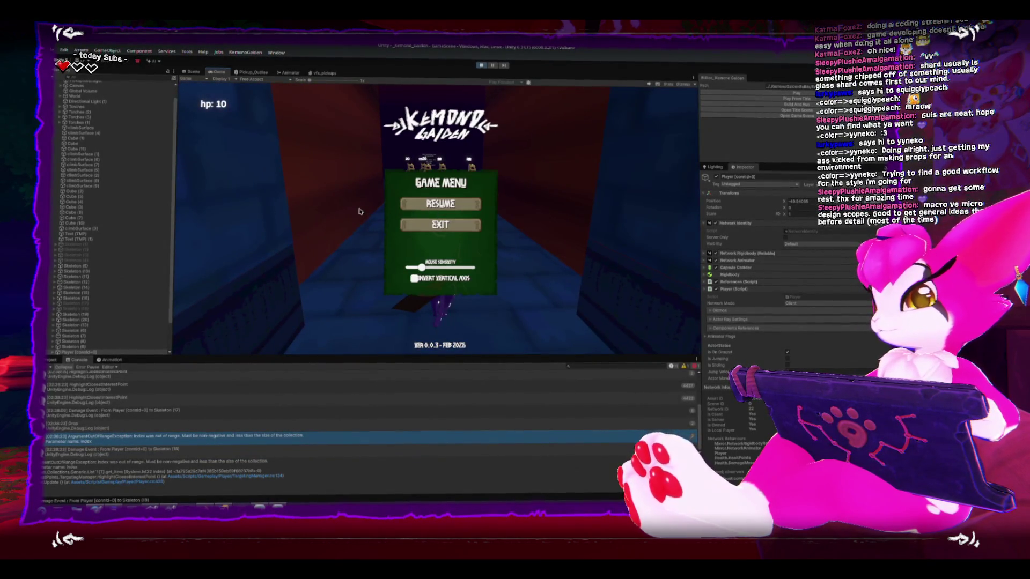
left_click(482, 68)
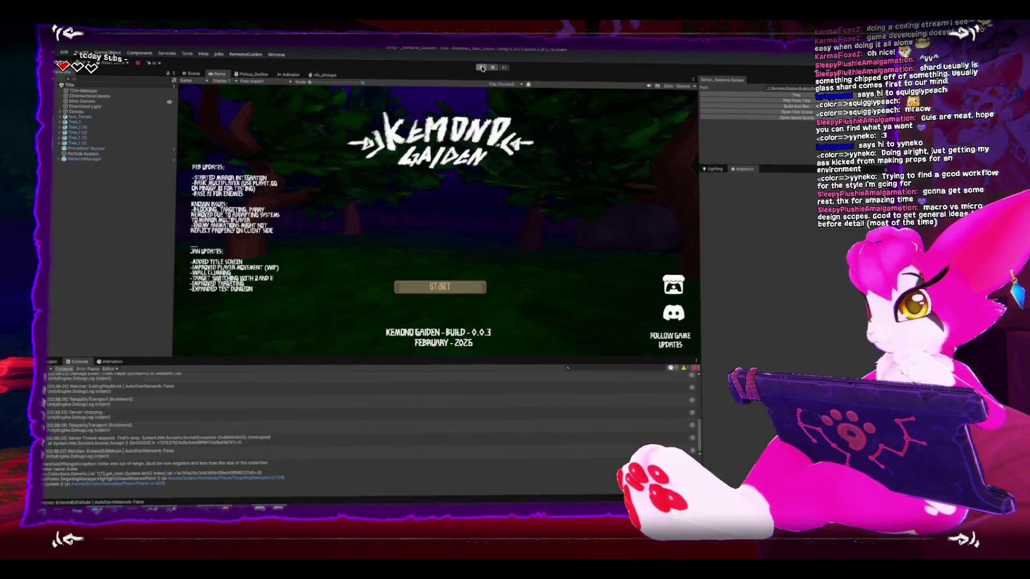
key("alt+Tab")
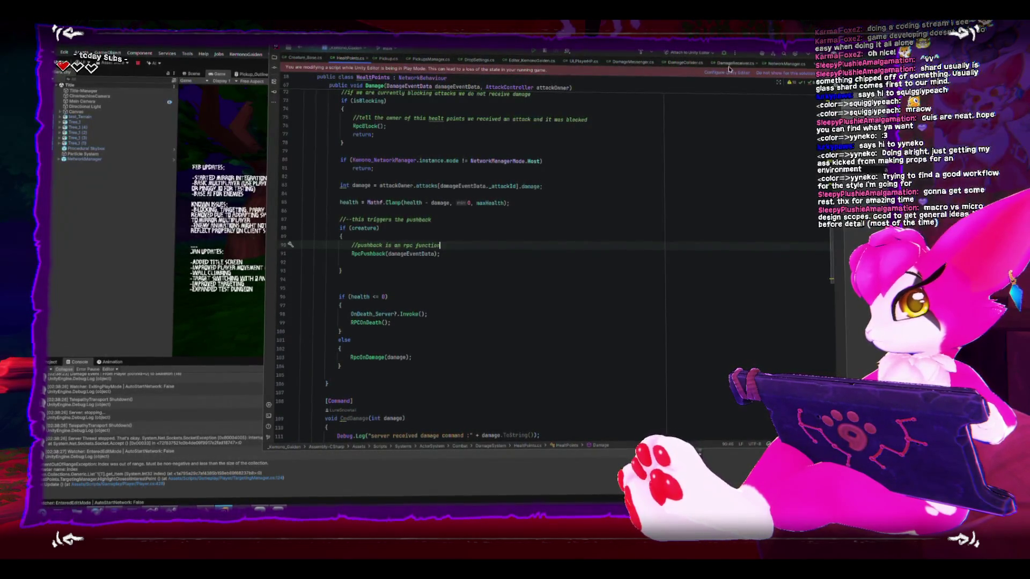
left_click(480, 59)
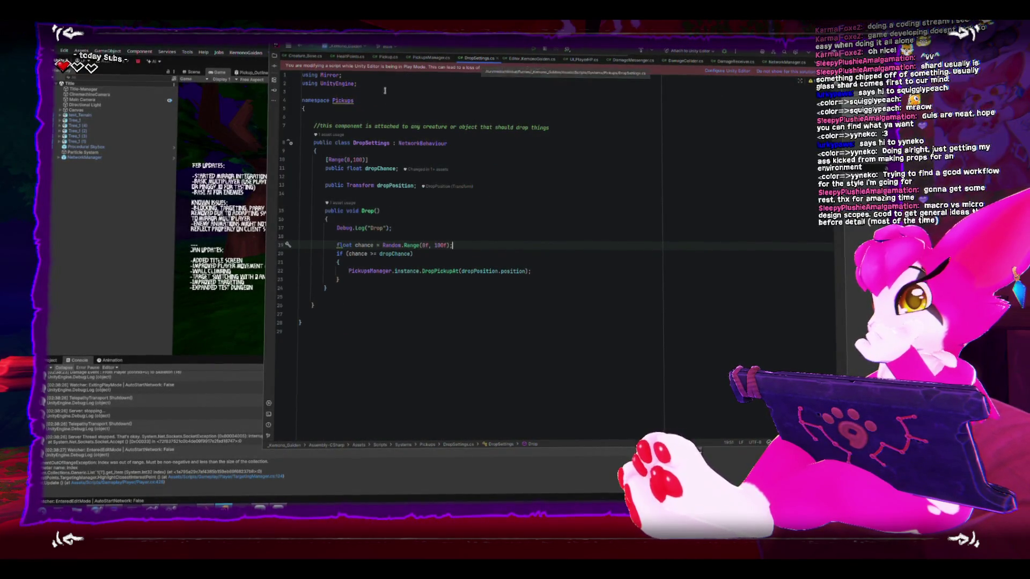
key("alt+Tab")
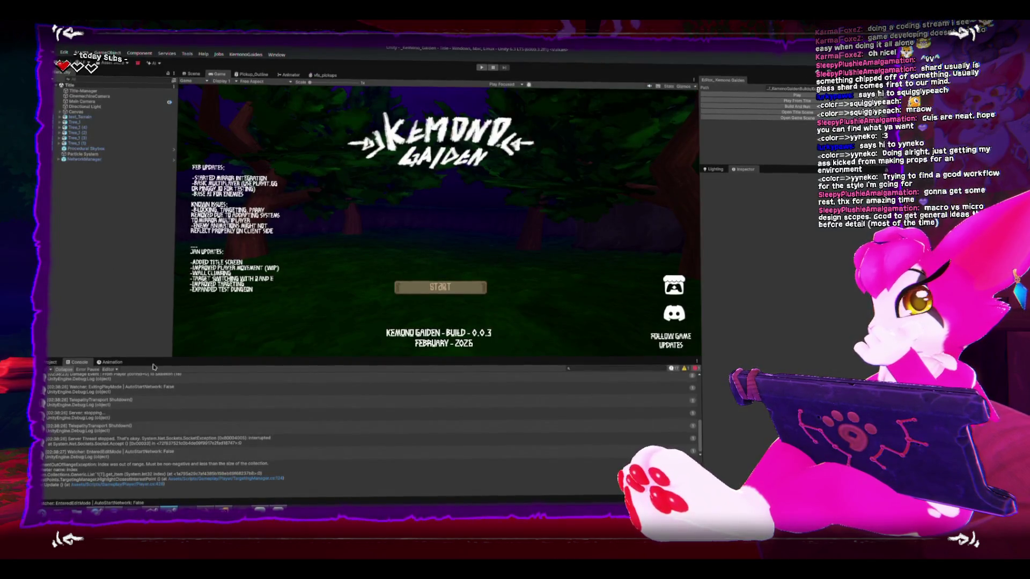
Open GameScene, select Skeleton (1), and review its Drop Settings and prefab overrides in the Scene view.
left_click(792, 118)
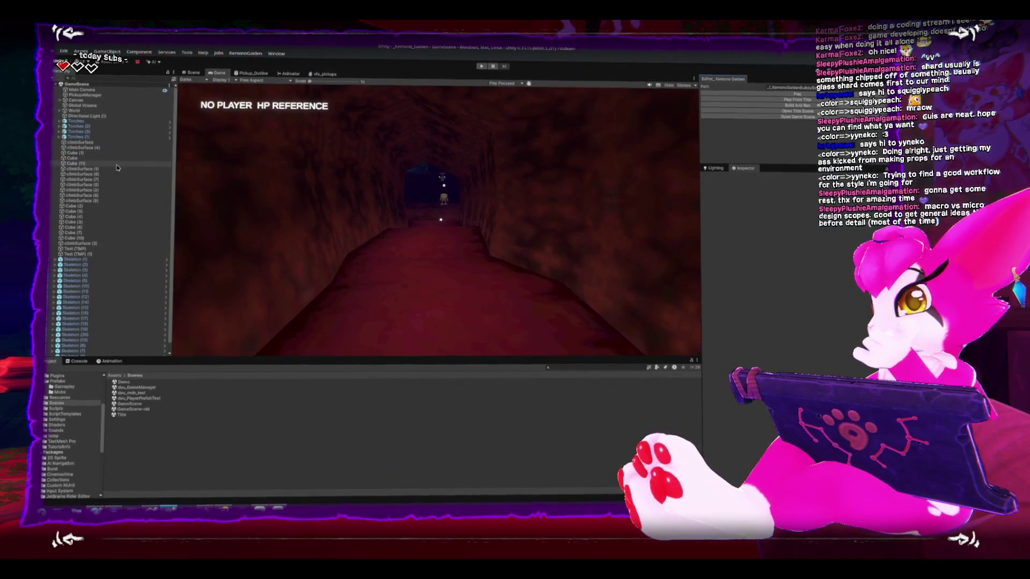
left_click(74, 259)
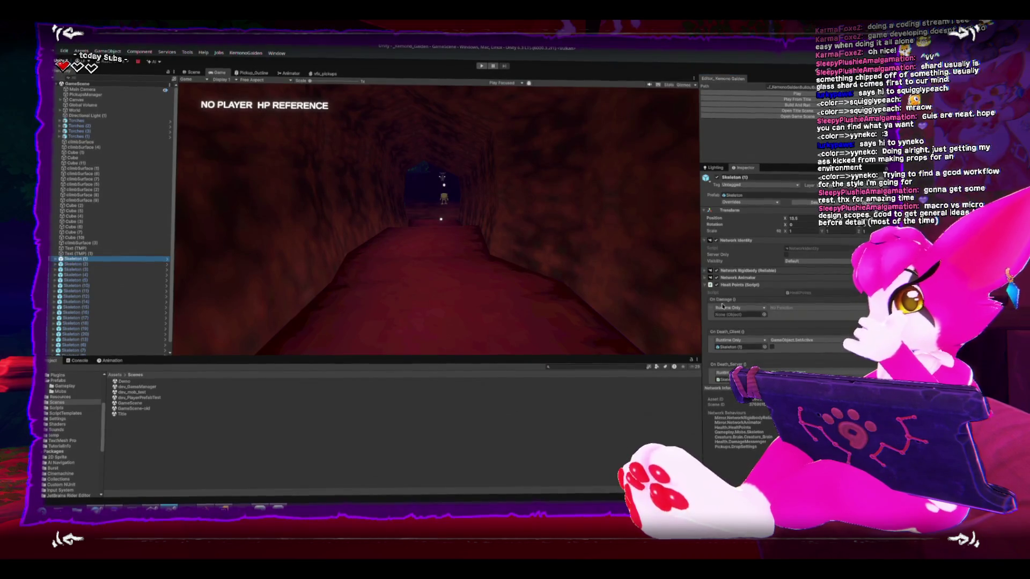
scroll(801, 296, "down", 3)
scroll(801, 296, "down", 5)
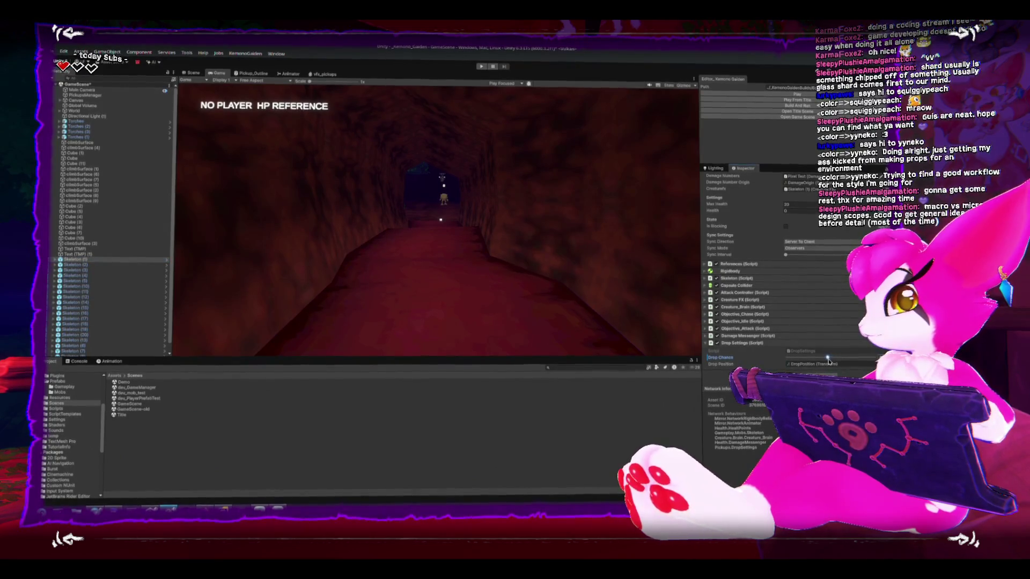
scroll(789, 227, "up", 10)
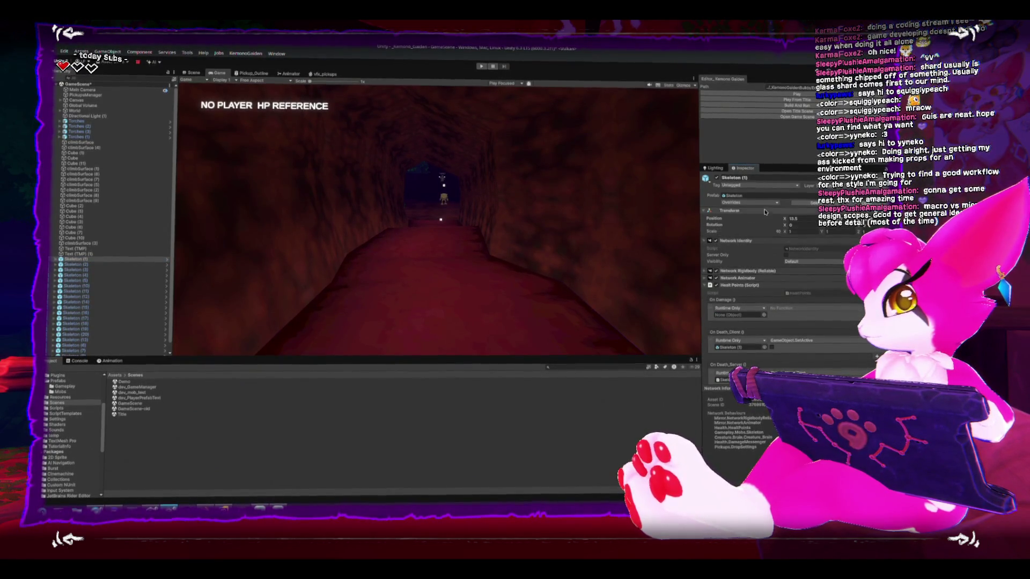
left_click(764, 204)
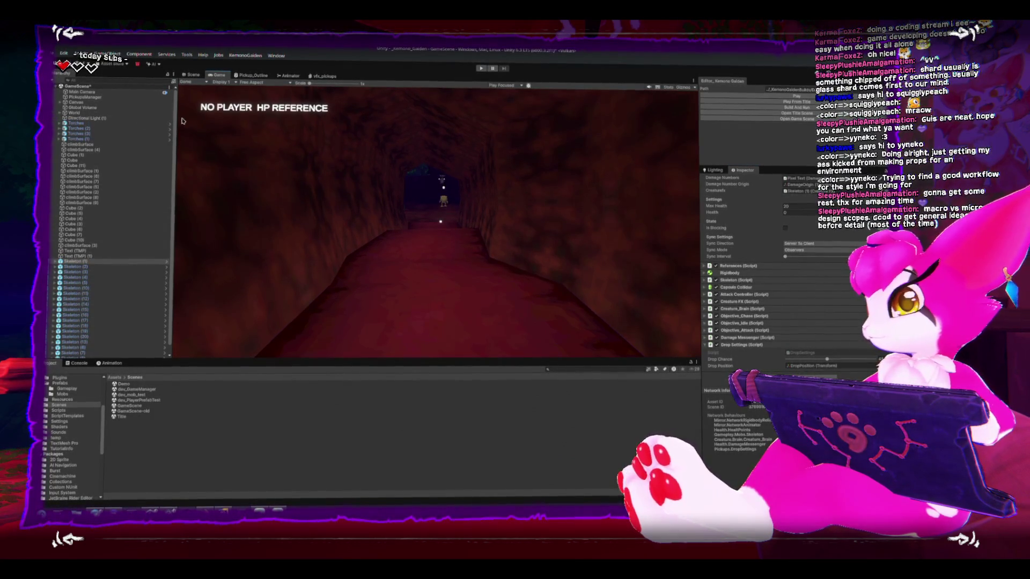
left_click(203, 76)
key("f")
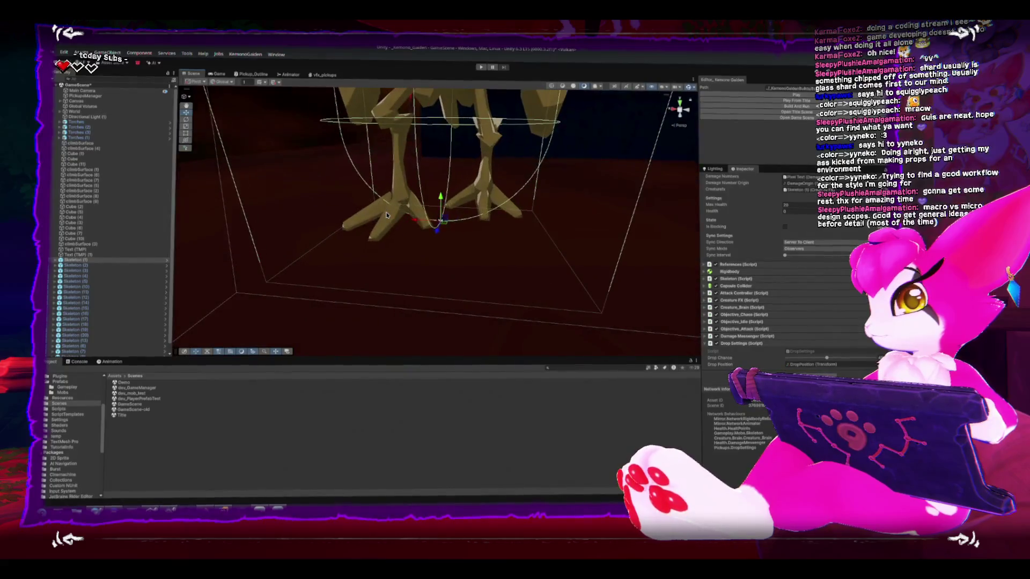
left_click(56, 261)
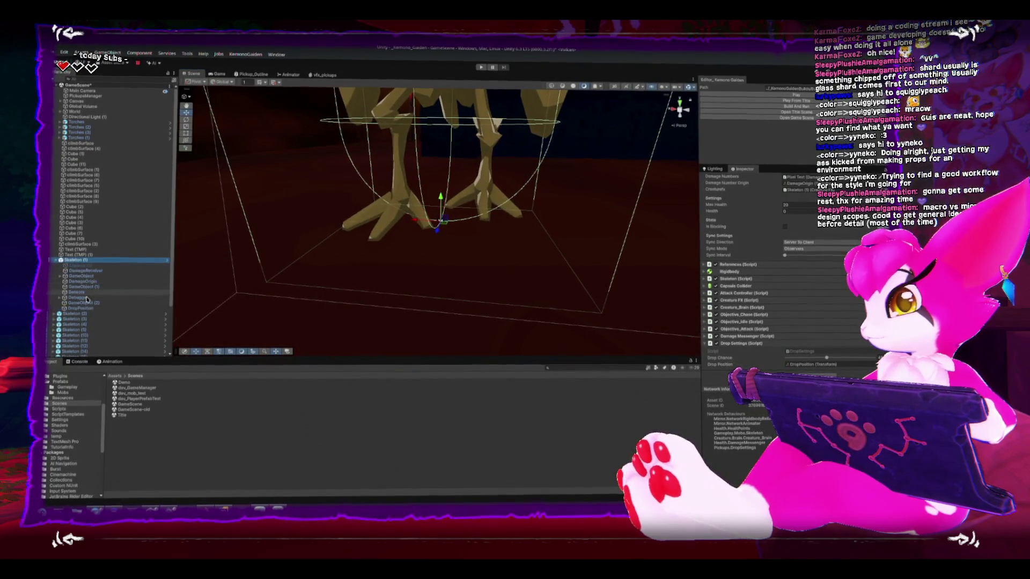
left_click(81, 308)
key("f")
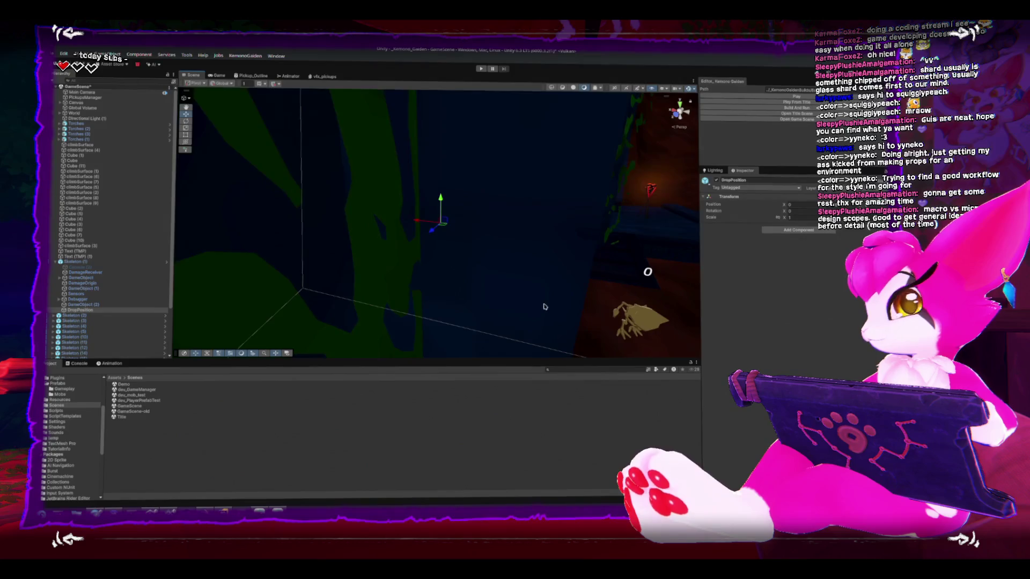
scroll(471, 283, "down", 5)
scroll(474, 294, "down", 2)
left_click(547, 276)
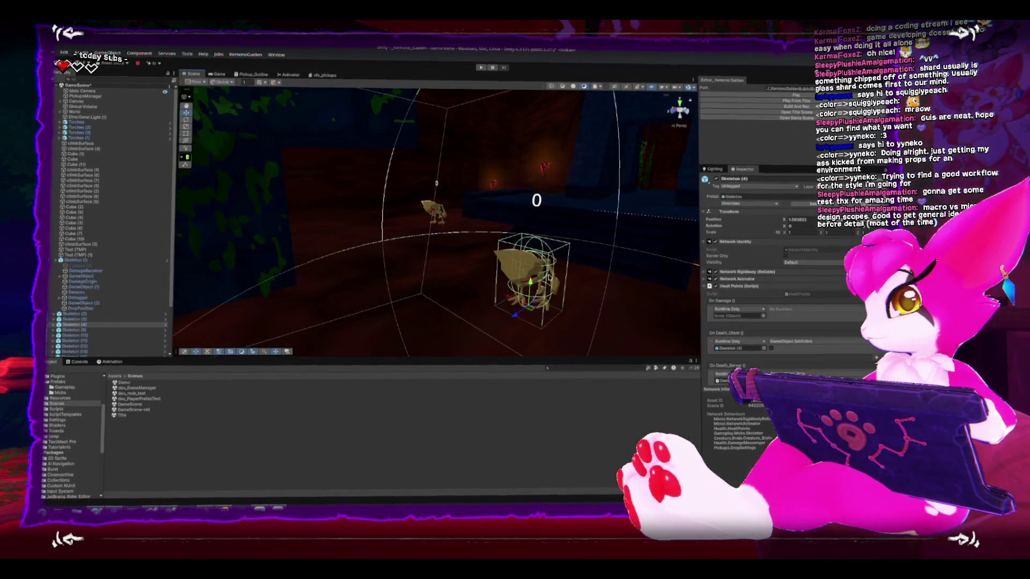
left_click(53, 326)
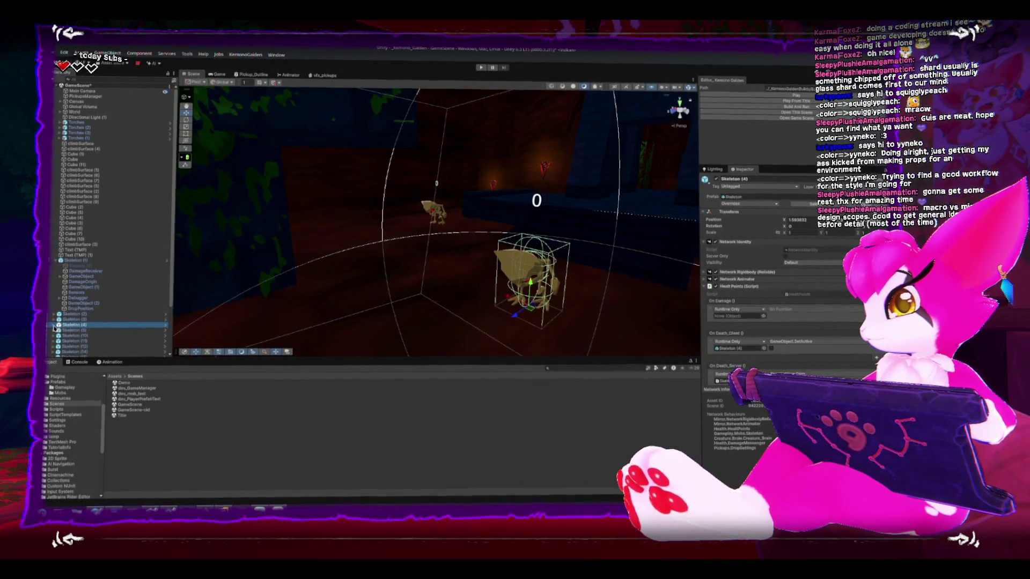
scroll(775, 307, "down", 5)
scroll(775, 307, "down", 3)
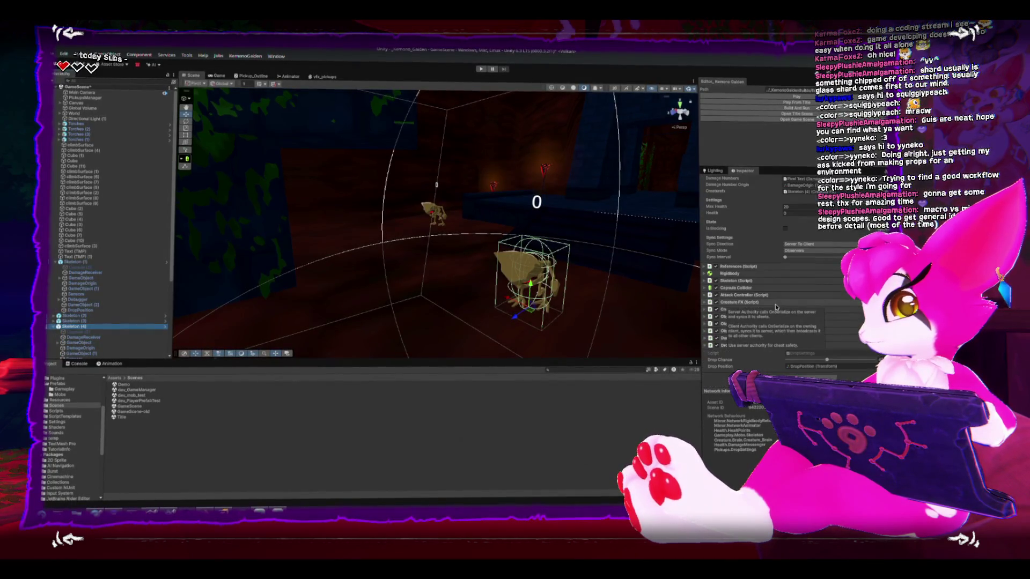
scroll(85, 337, "down", 3)
left_click(80, 313)
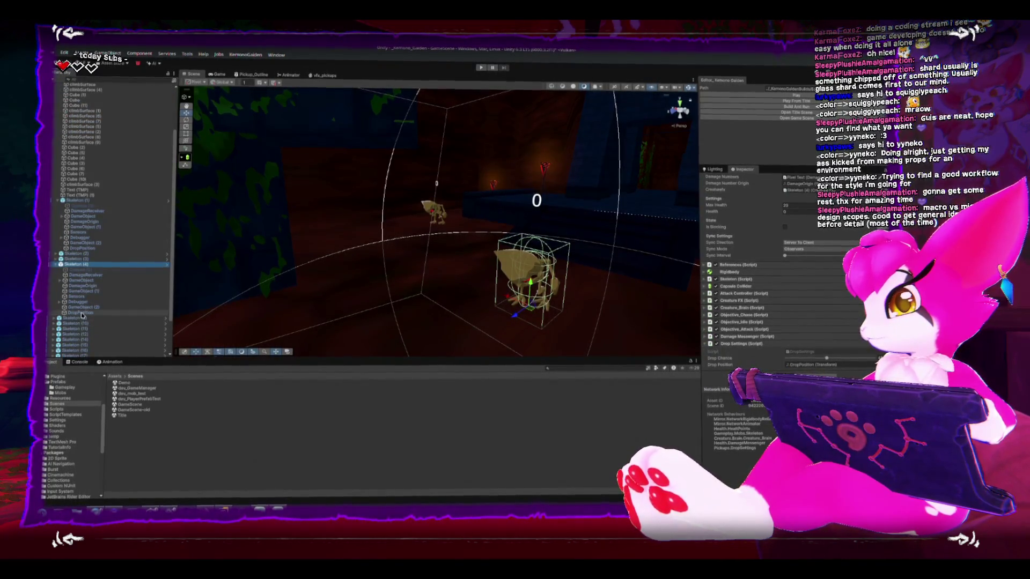
left_click(215, 74)
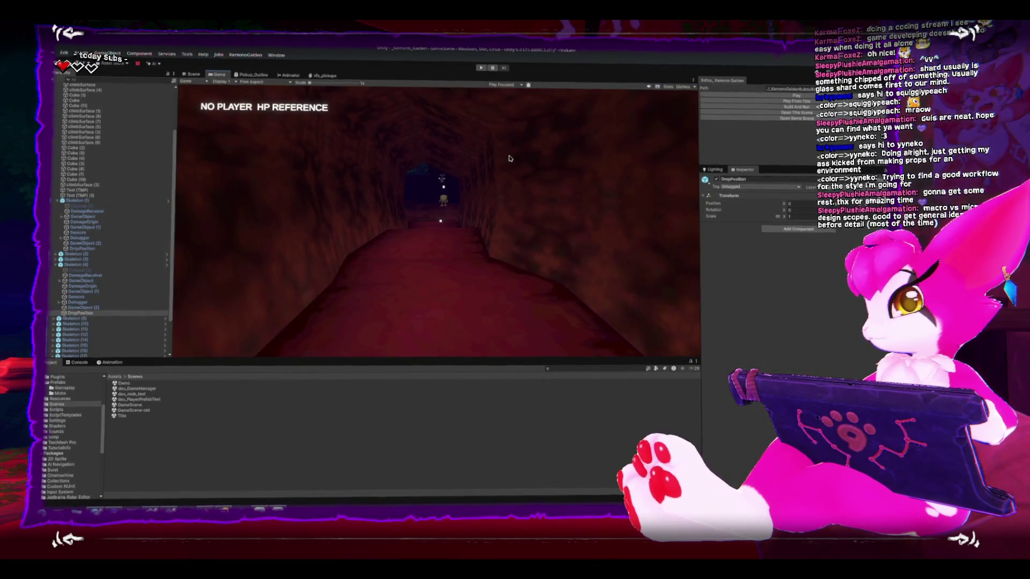
Maximize the Game view, enter play mode, and slash the first skeleton until it drops a bone.
key("shift+space")
key("ctrl+p")
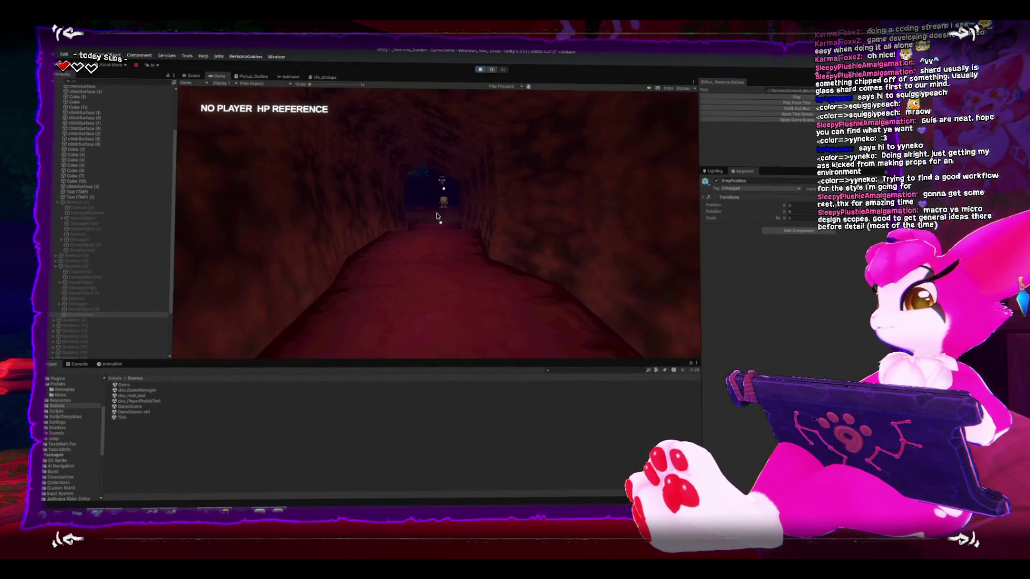
left_click(436, 215)
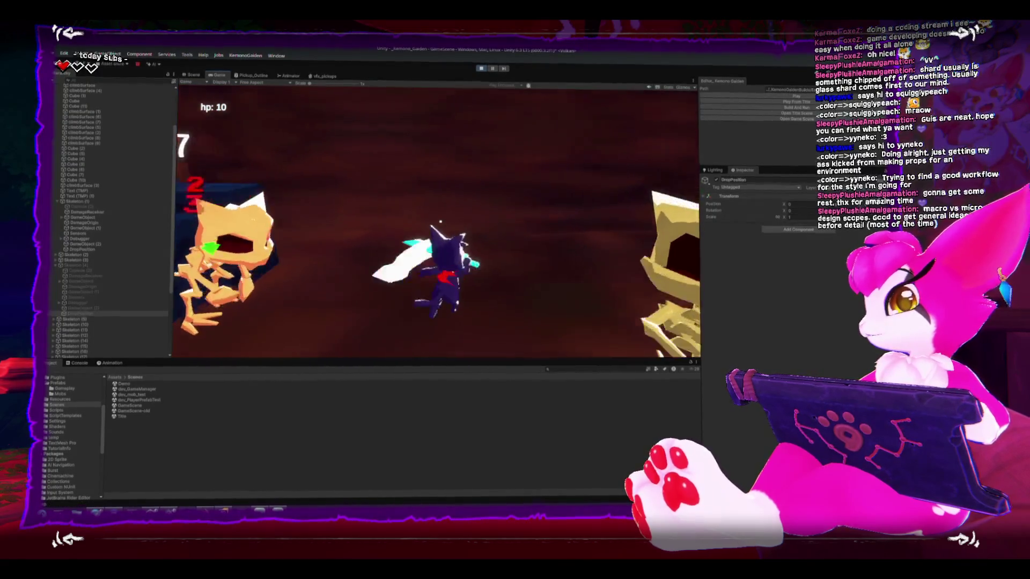
left_click(440, 220)
left_click(440, 222)
left_click(441, 222)
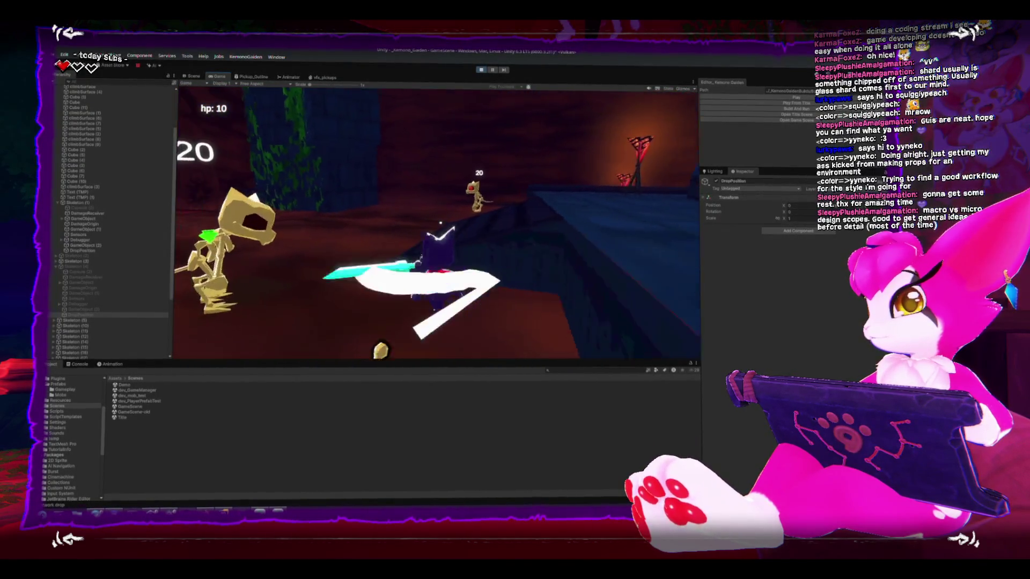
left_click(440, 221)
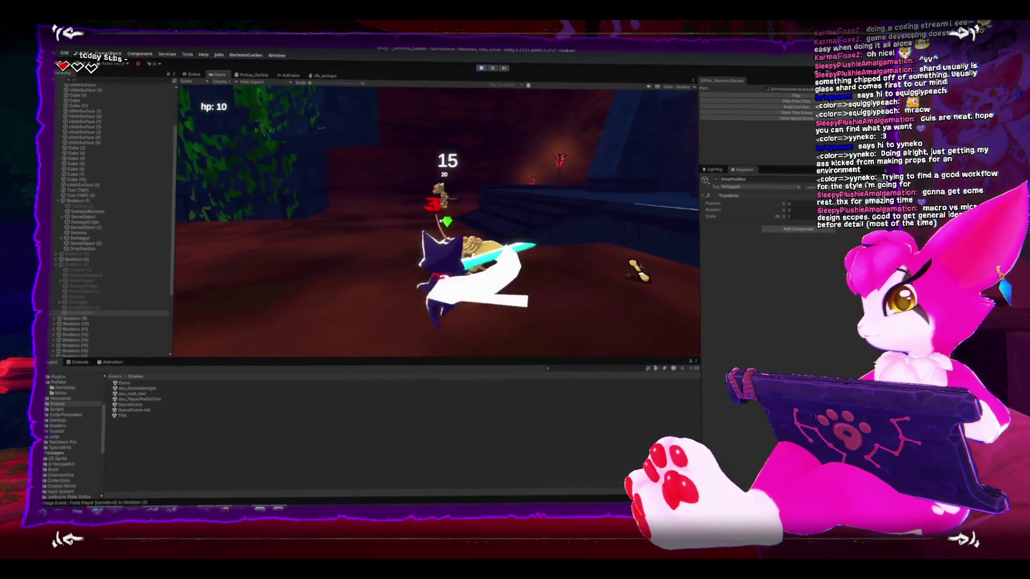
left_click(440, 221)
left_click(440, 221)
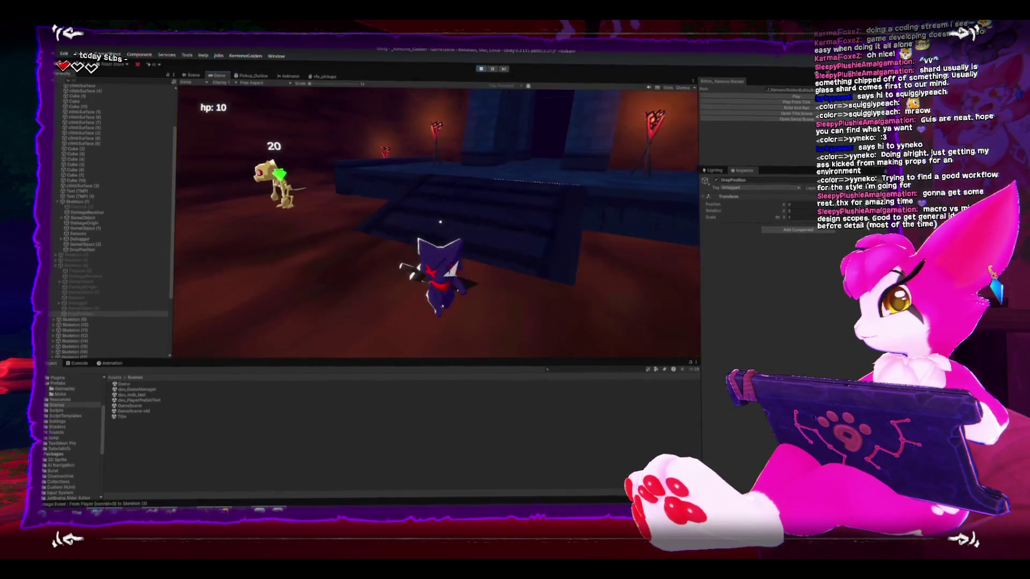
Kill the next skeleton with repeated sword slashes.
left_click(440, 222)
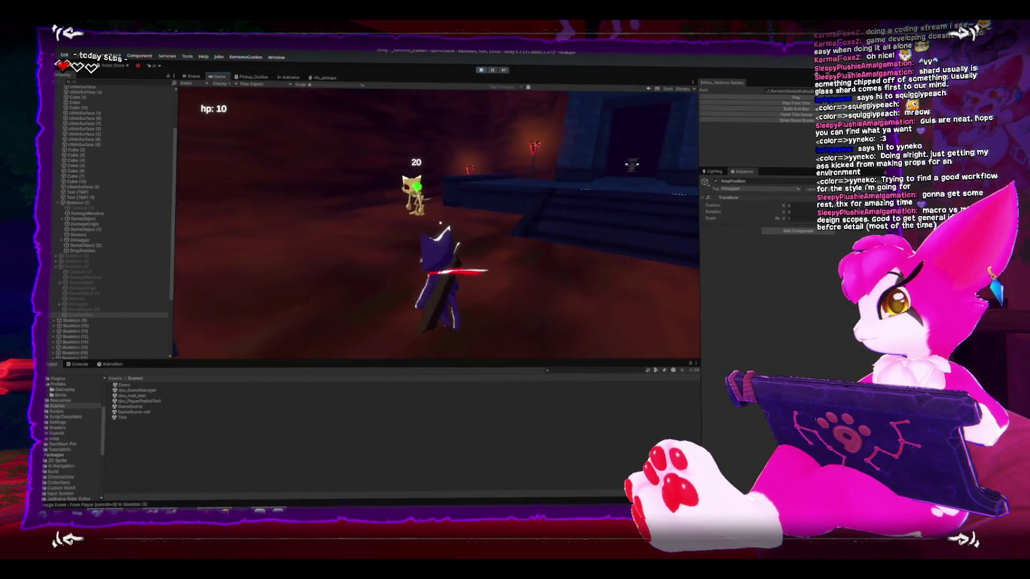
left_click(441, 221)
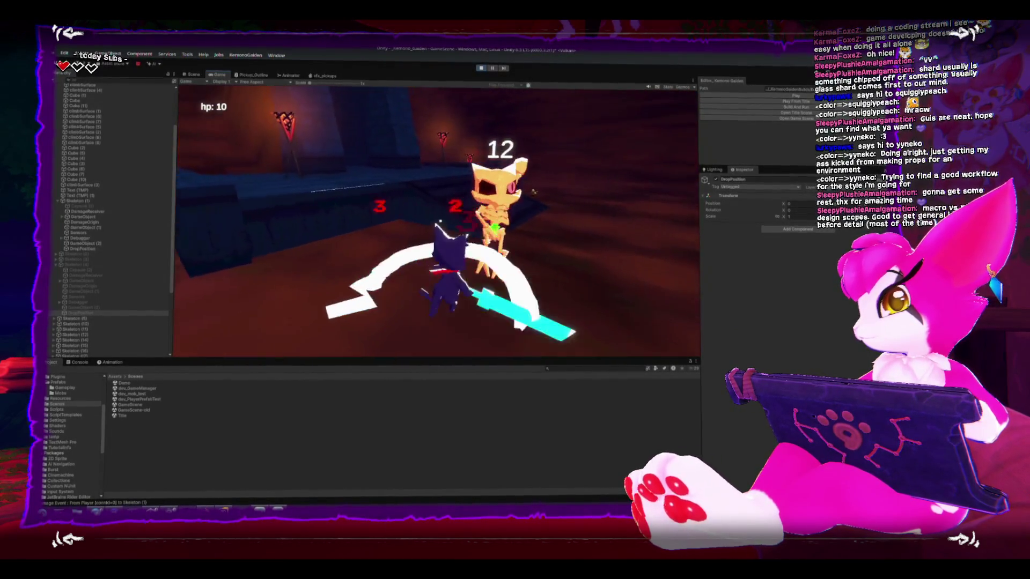
left_click(441, 220)
left_click(440, 221)
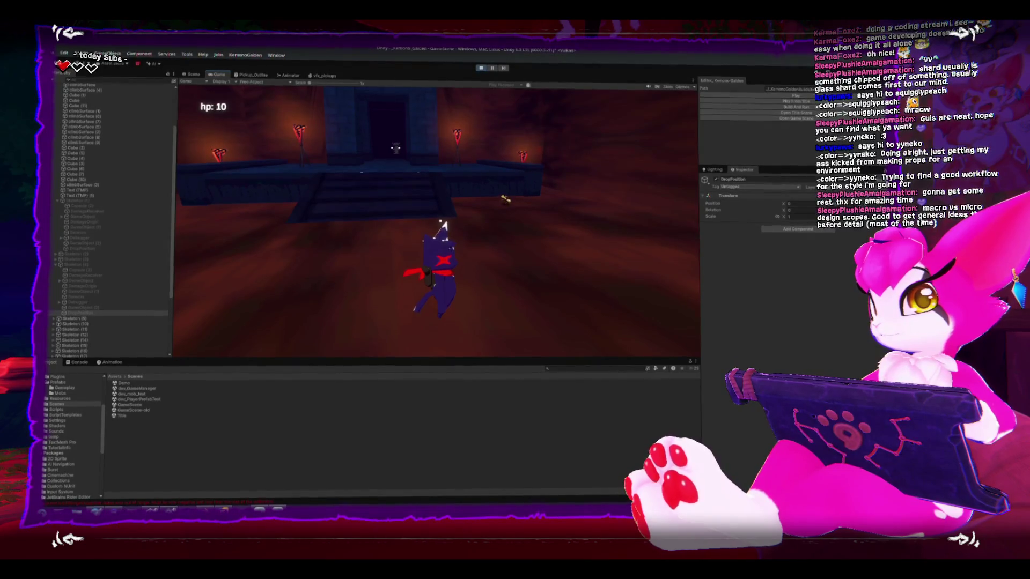
Stop play mode, select Skeleton (1), and raise its Drop Chance slightly.
left_click(480, 70)
left_click_drag(509, 226, 396, 230)
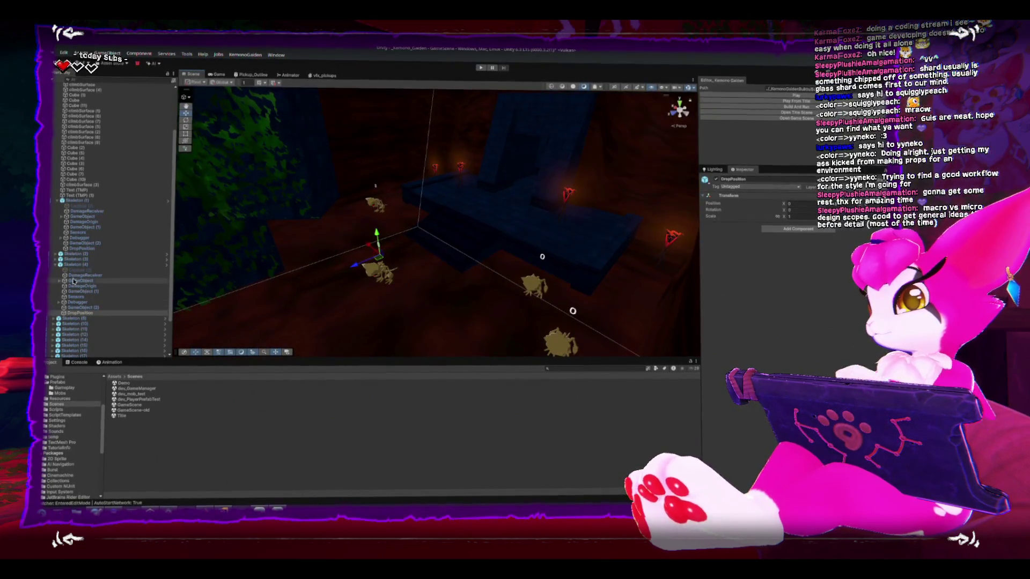
left_click(145, 201)
scroll(761, 316, "down", 1)
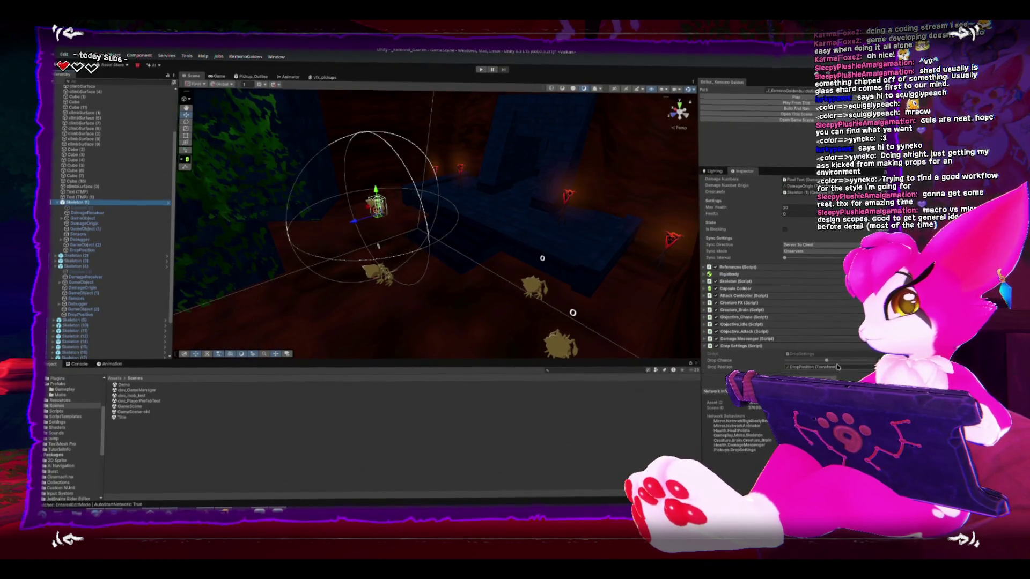
left_click(829, 361)
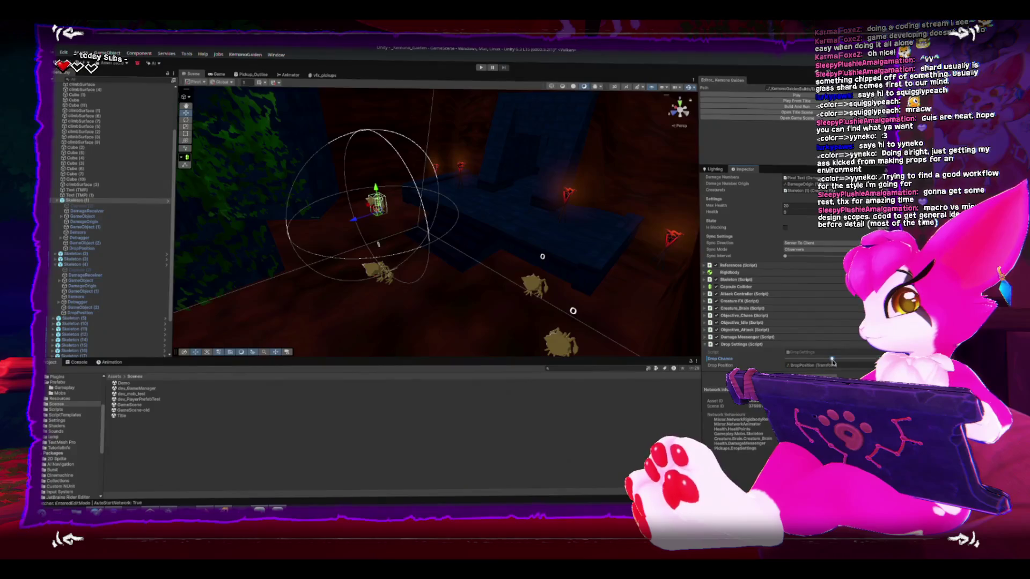
Apply all overrides to the skeleton prefab, check Skeleton (2), and start Build And Run.
scroll(784, 254, "up", 4)
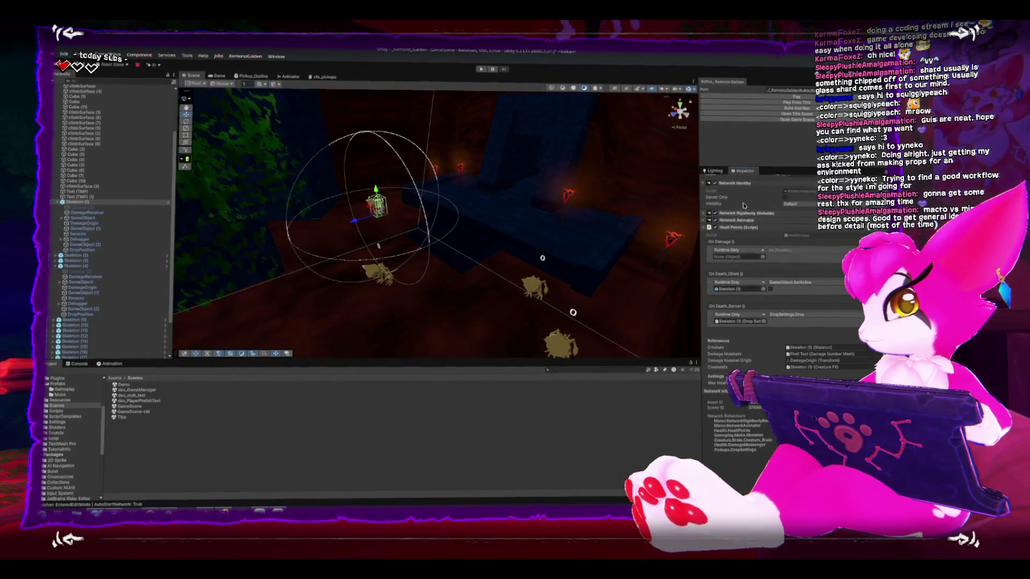
left_click(796, 251)
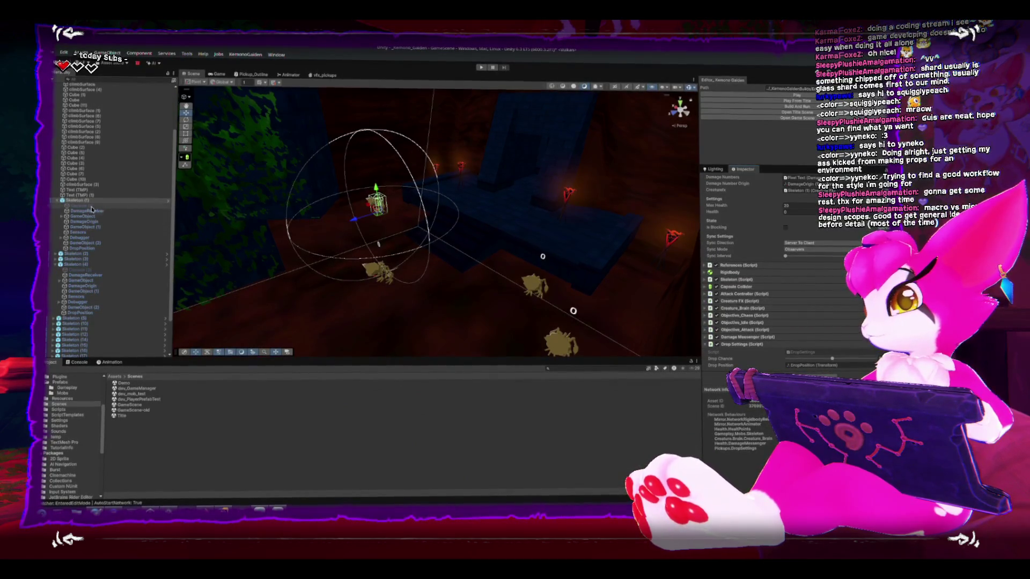
left_click(91, 255)
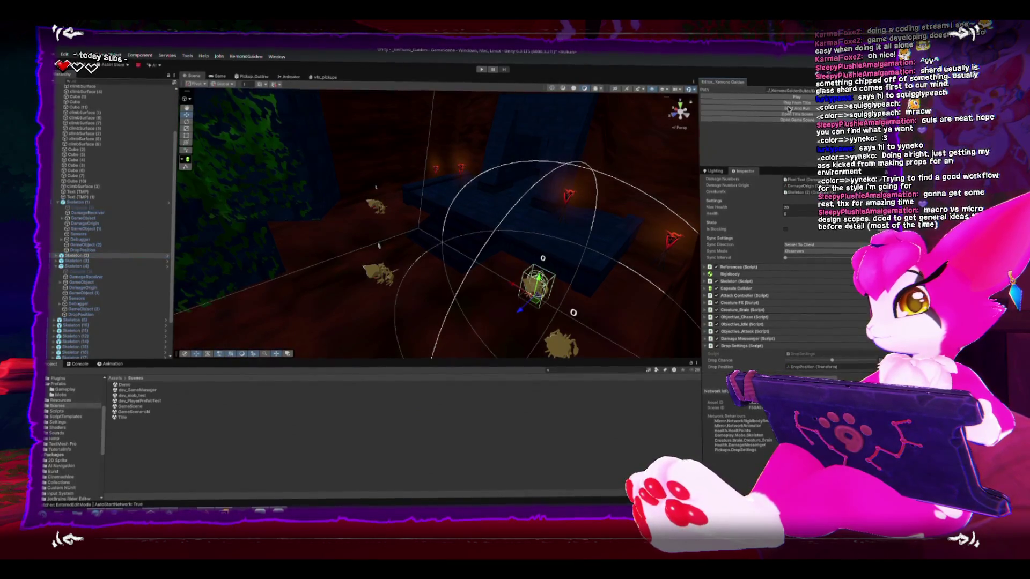
left_click(787, 107)
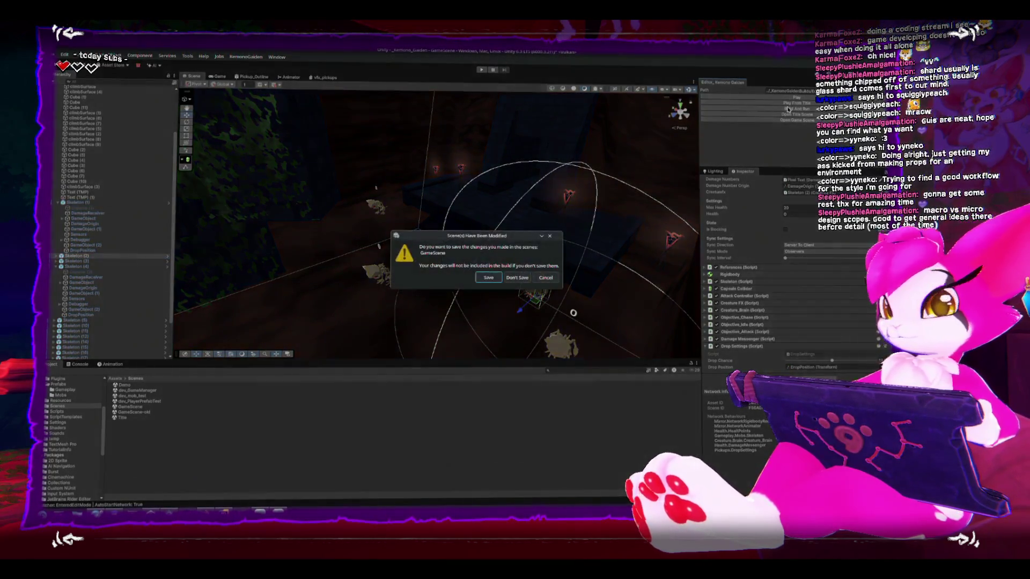
Save the modified GameScene so its changes are included in the build.
left_click(489, 275)
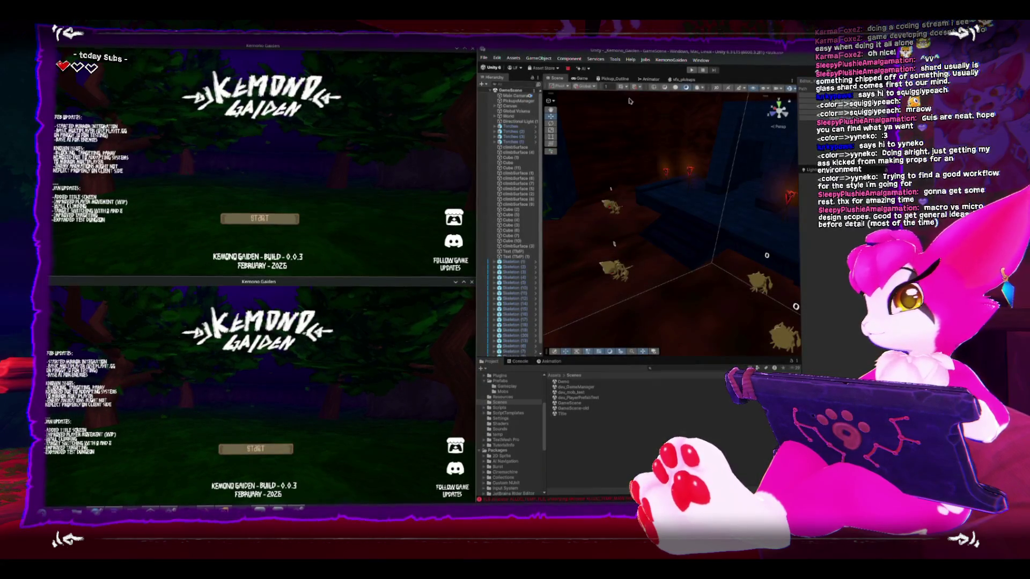
Run the Title scene in editor play mode, restarting it once.
left_click(692, 70)
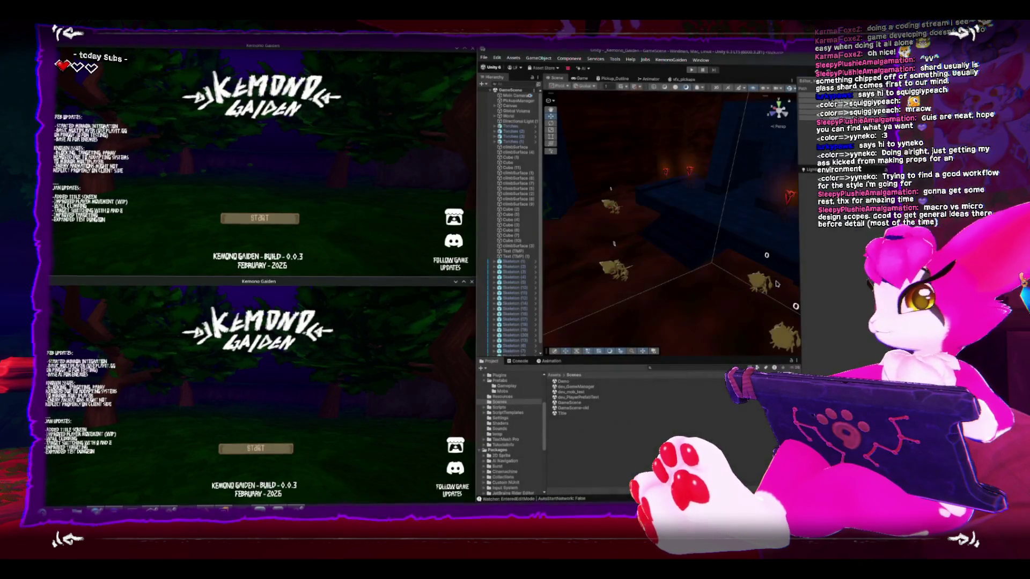
left_click(691, 70)
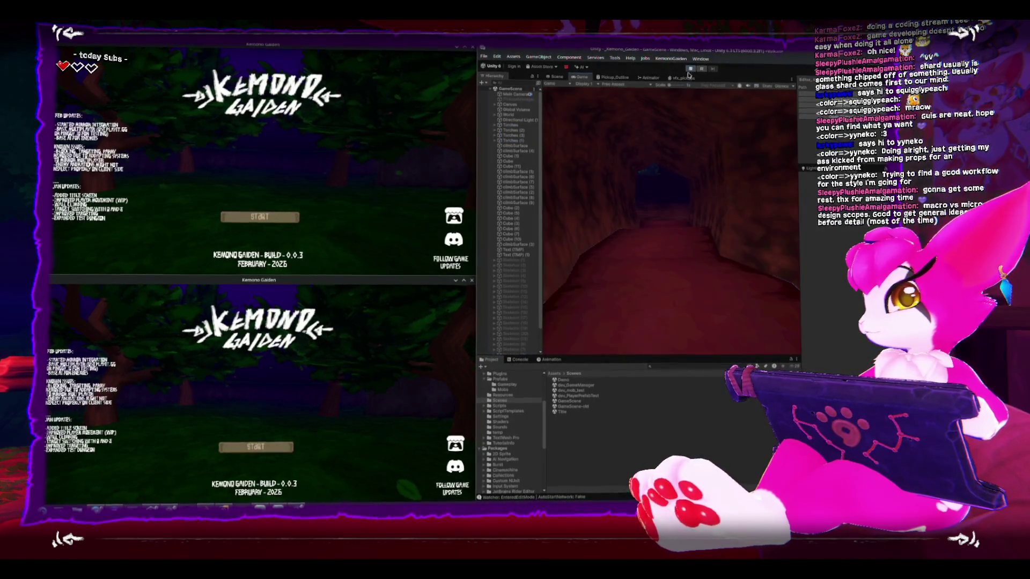
left_click(692, 68)
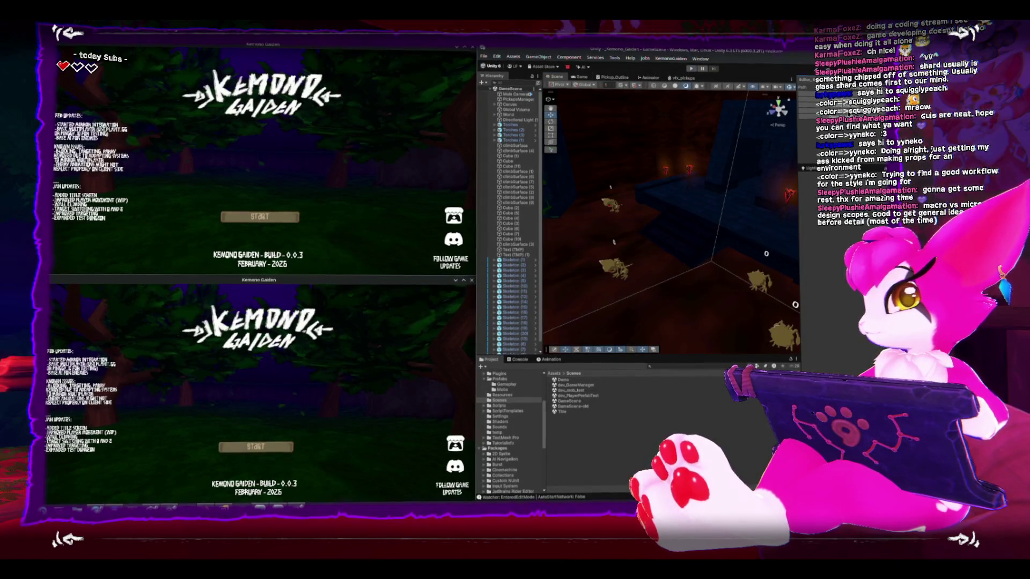
left_click(691, 70)
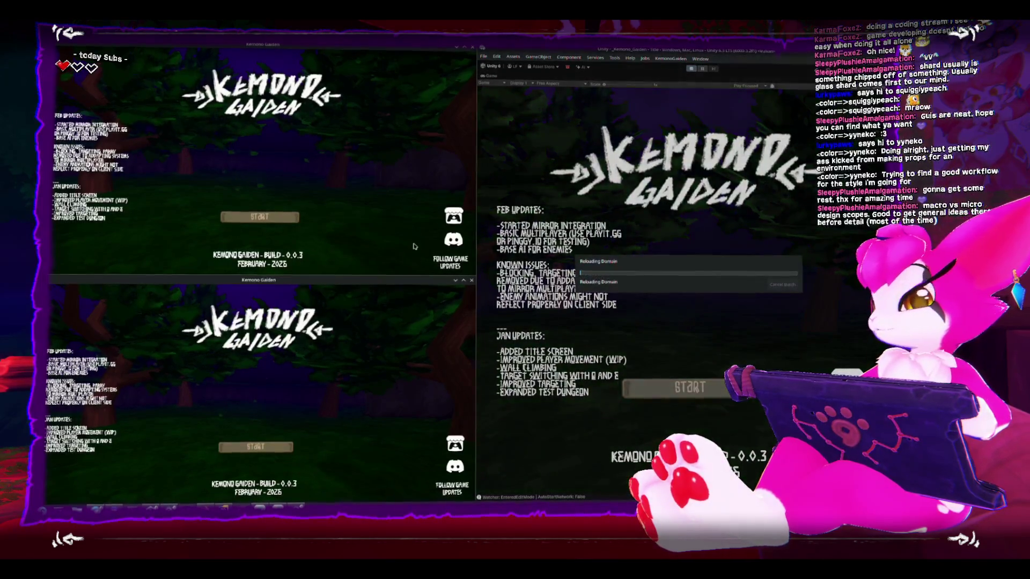
Host a game from the first build, walk the character around the dungeon, then pause.
left_click(284, 218)
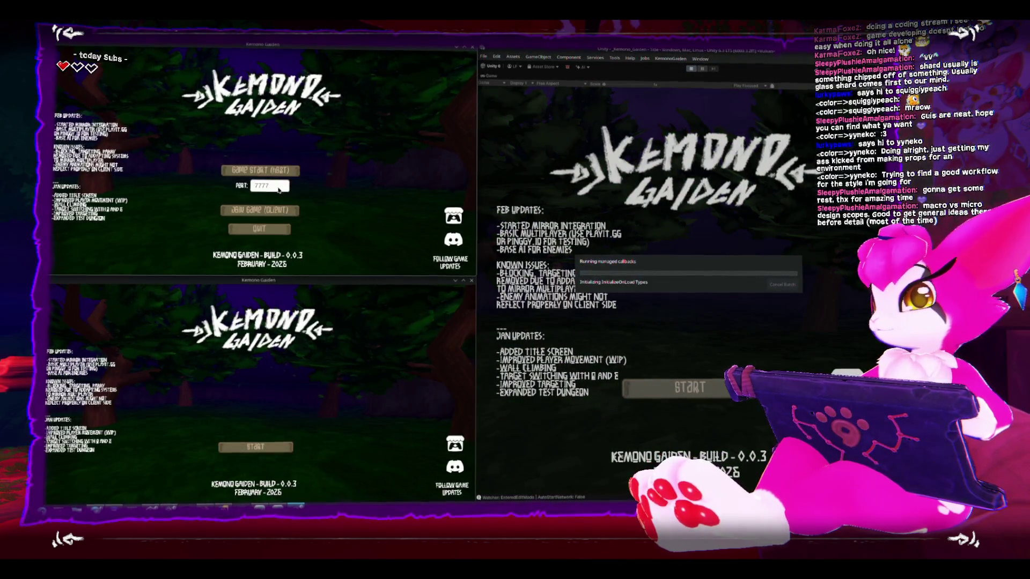
left_click(275, 171)
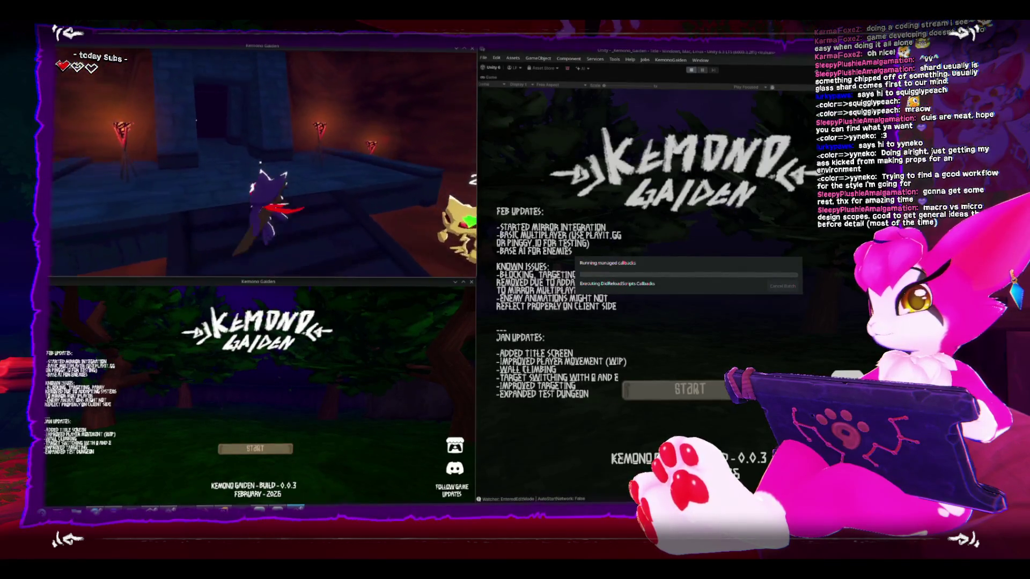
key("w")
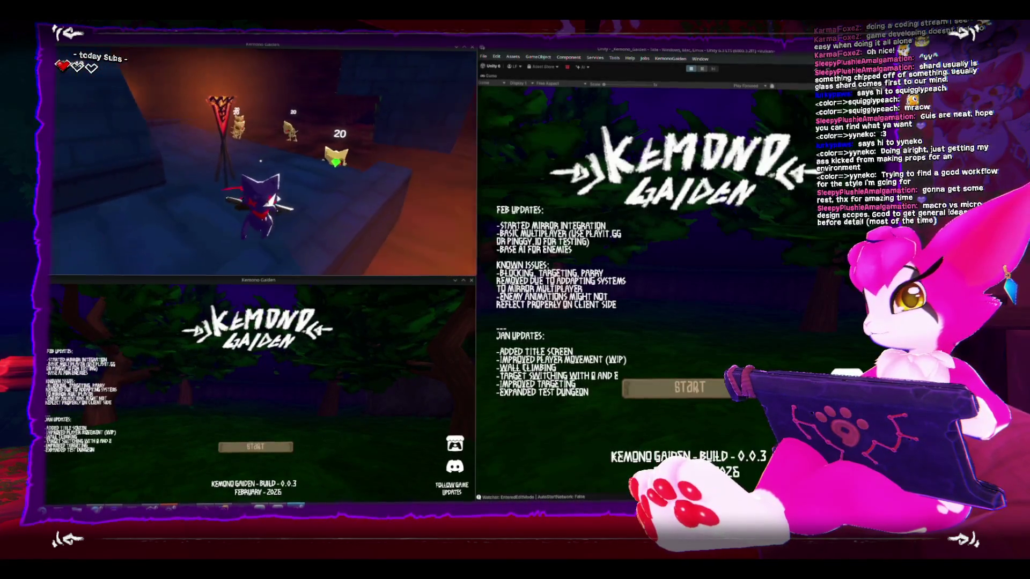
key("w")
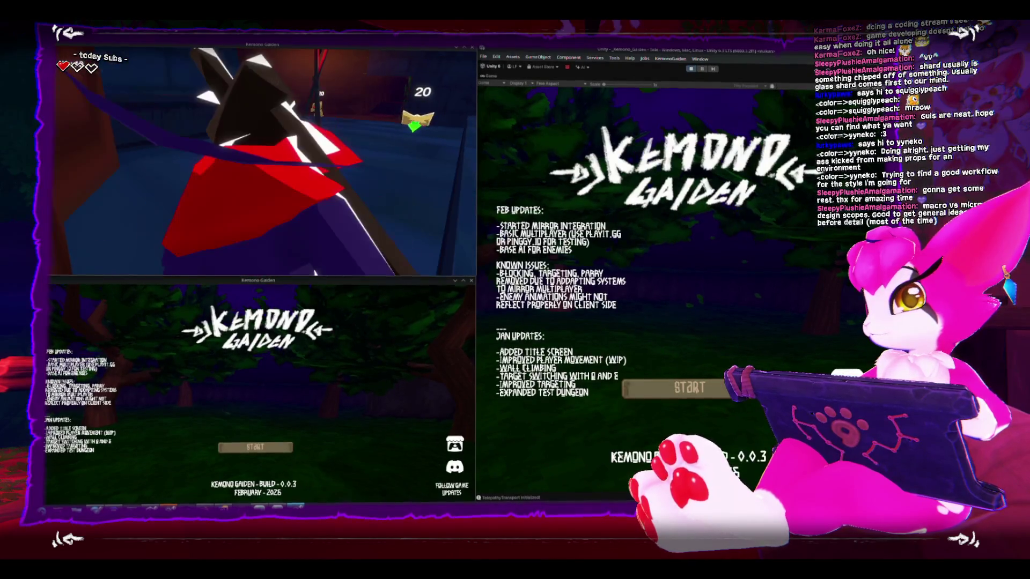
key("w")
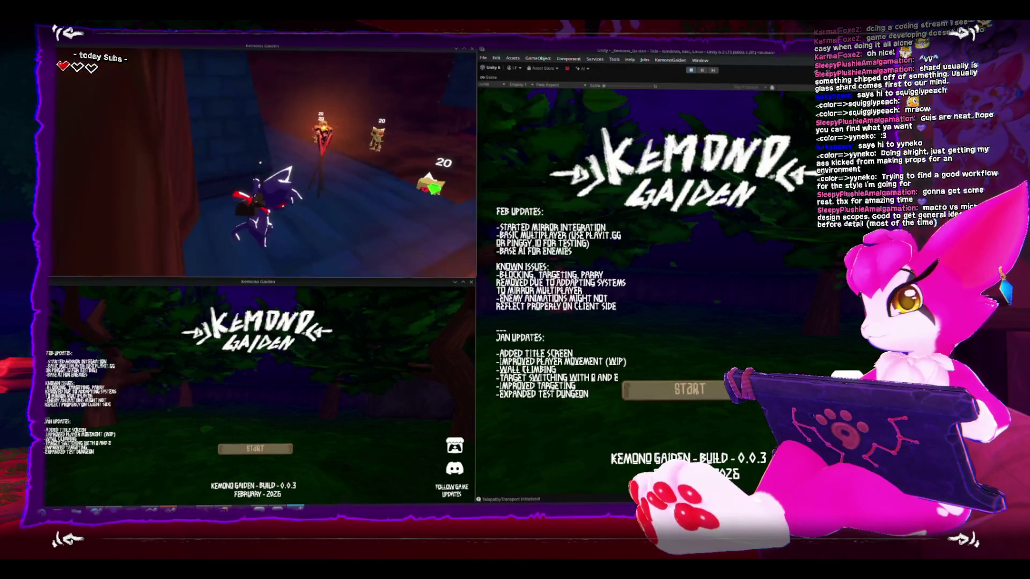
key("s")
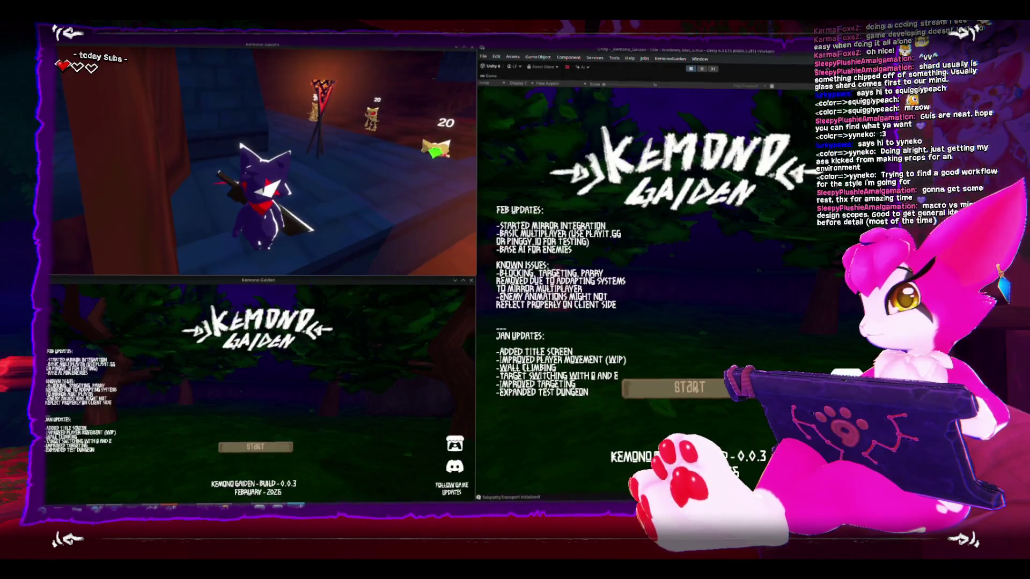
key("Escape")
key("Escape")
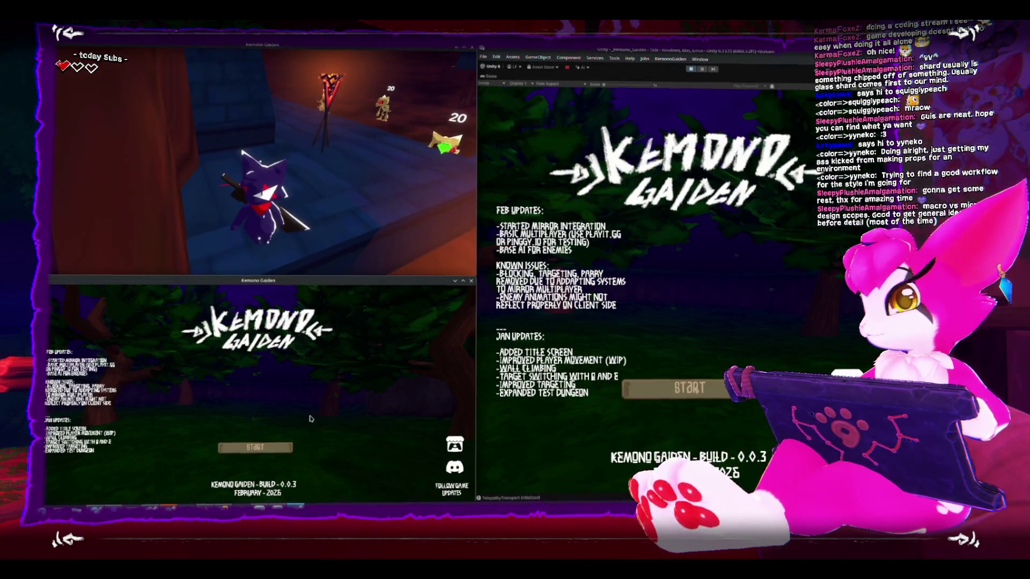
Join as a client from the second build via localhost port 7777, then pause and resume.
left_click(259, 451)
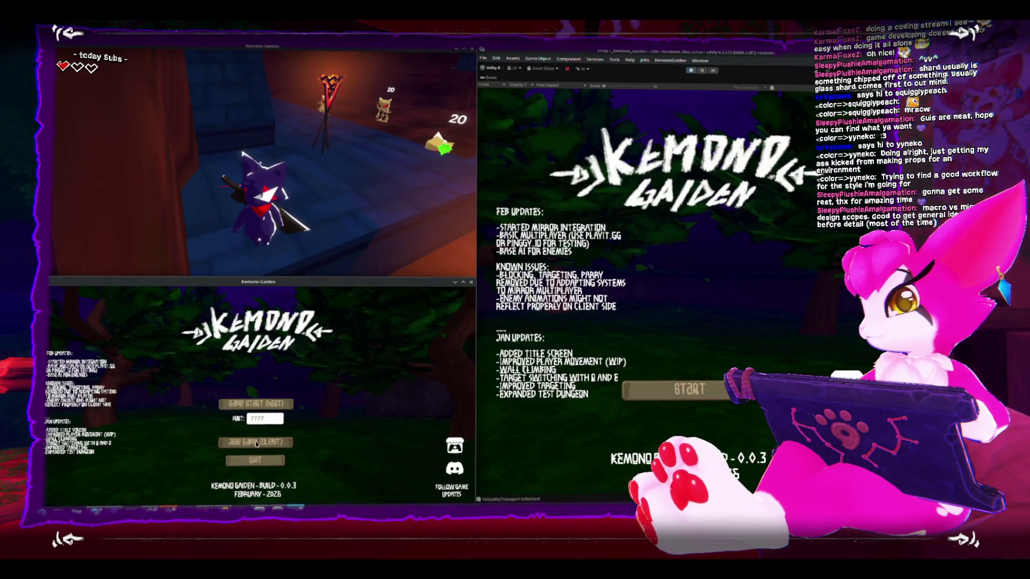
left_click(256, 443)
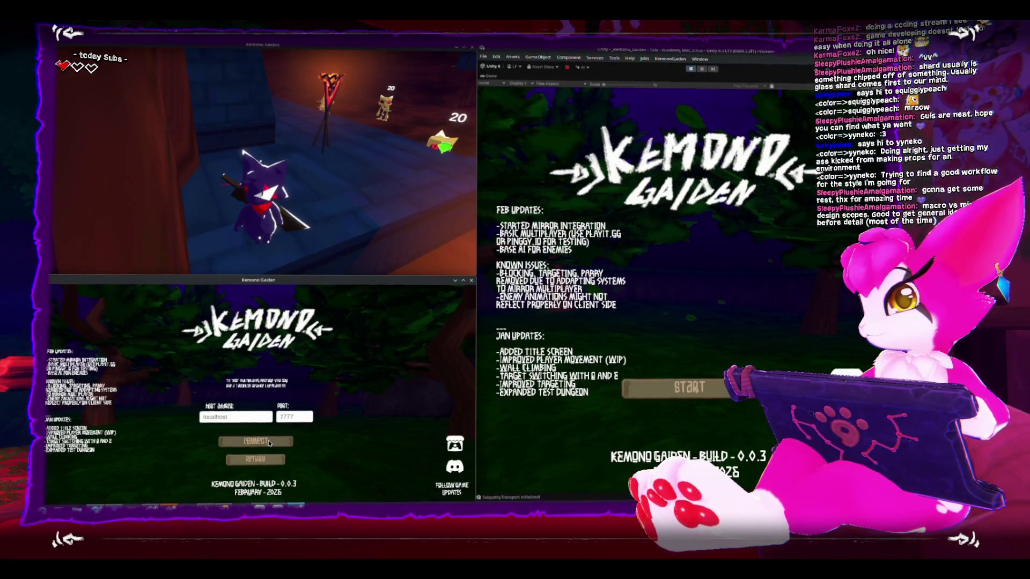
left_click(269, 443)
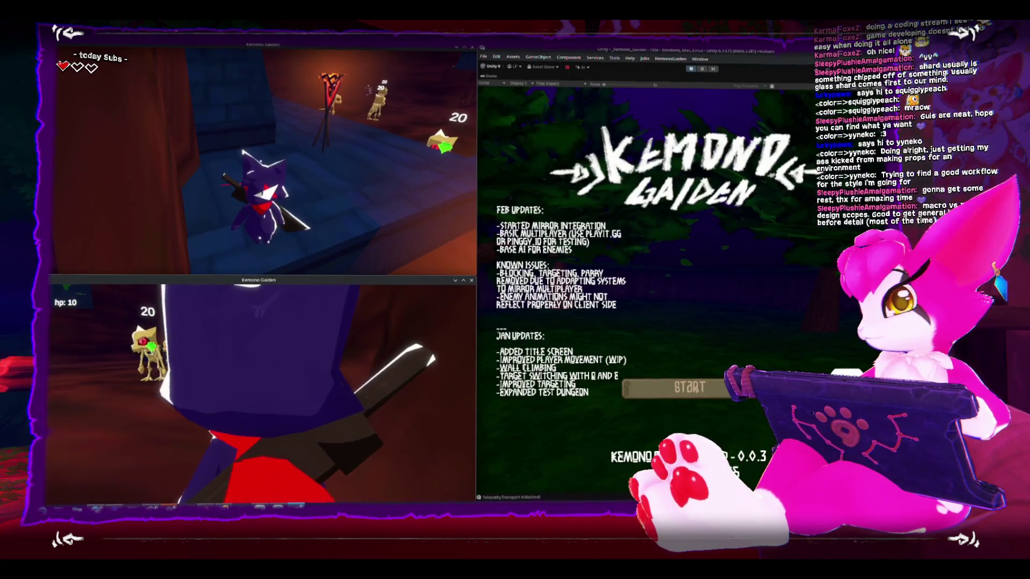
key("Escape")
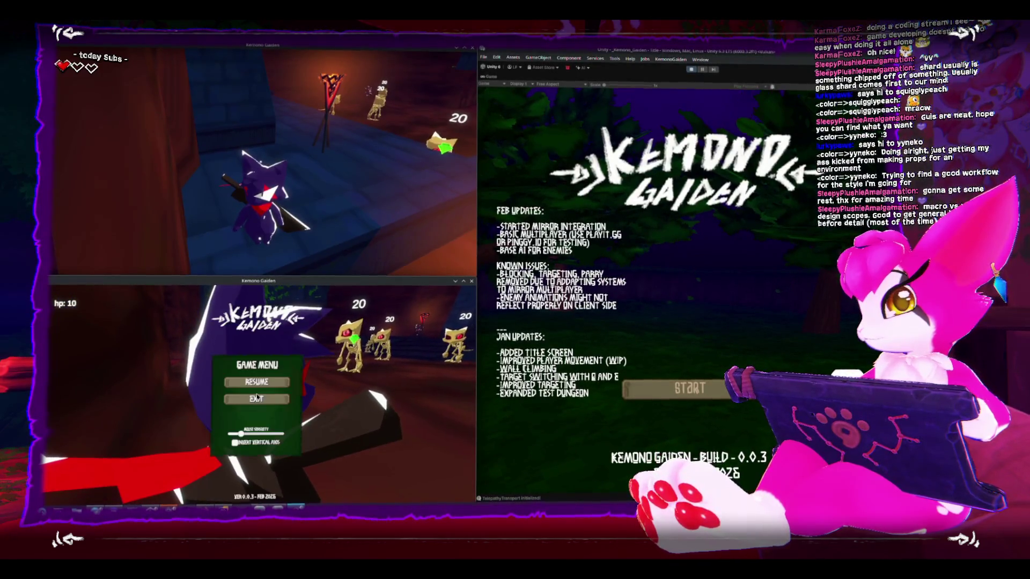
key("Escape")
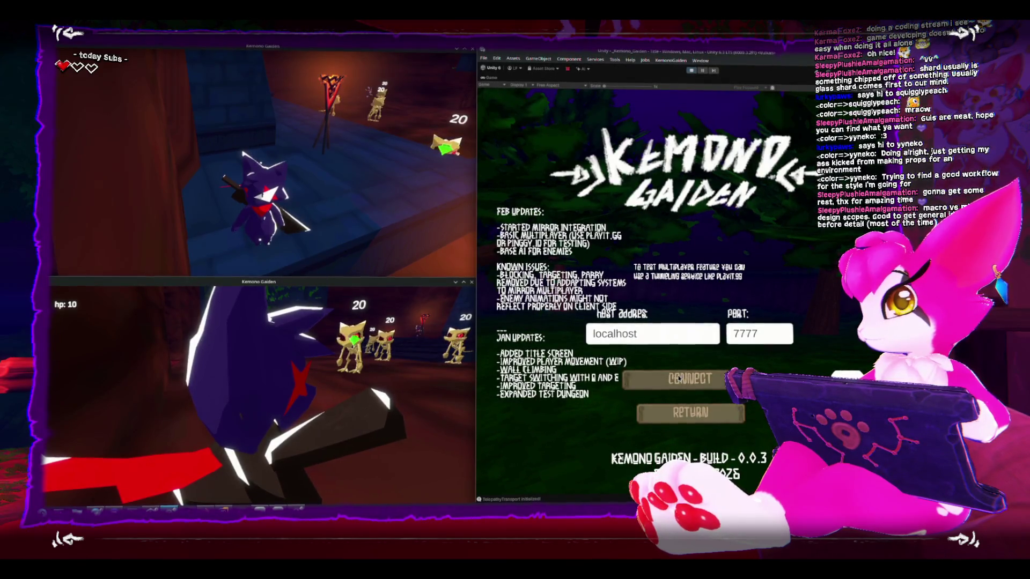
Connect the editor's game to the hosted session and start swinging the sword at the skeletons.
left_click(678, 379)
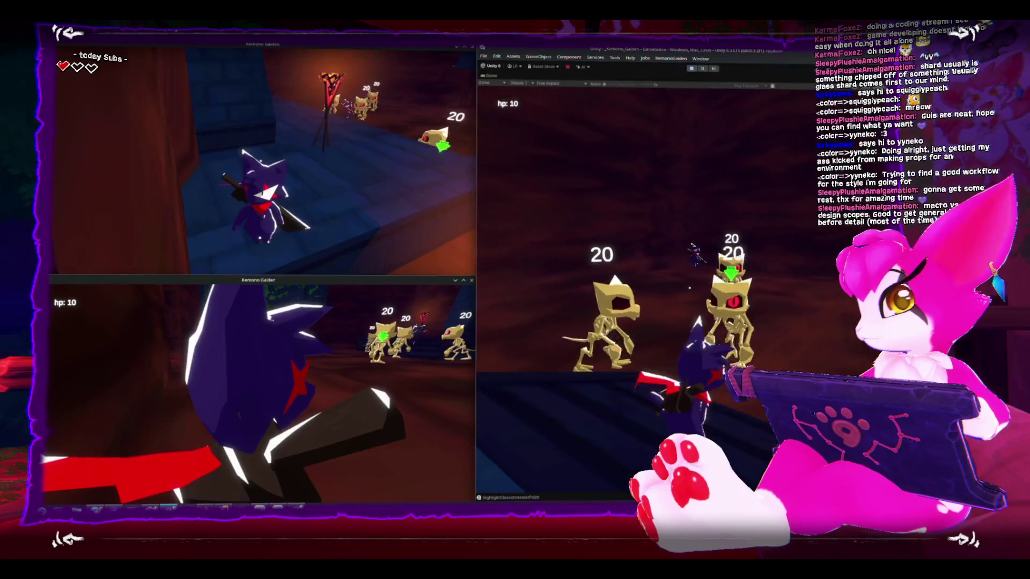
left_click(644, 290)
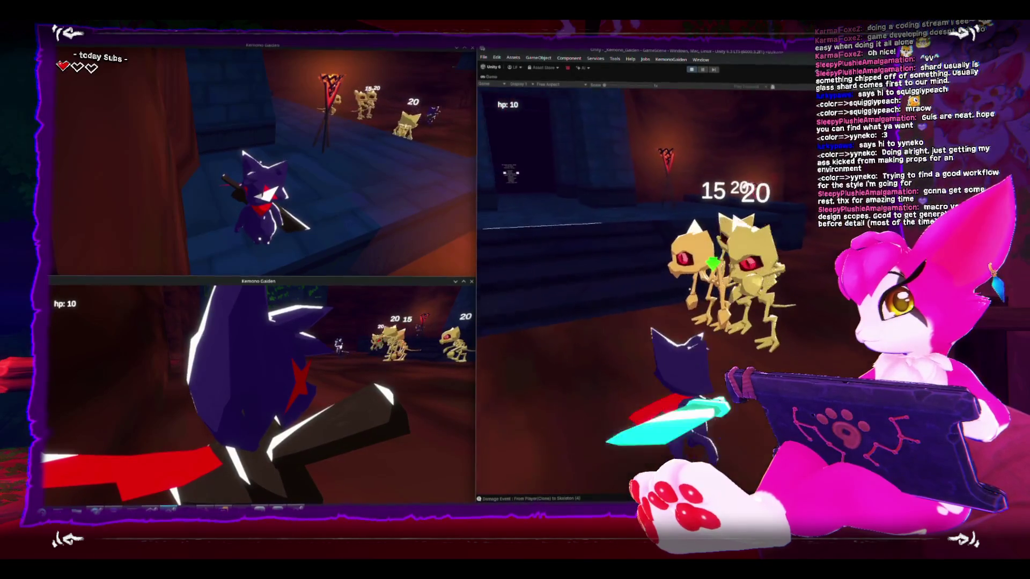
left_click(643, 290)
left_click(643, 290)
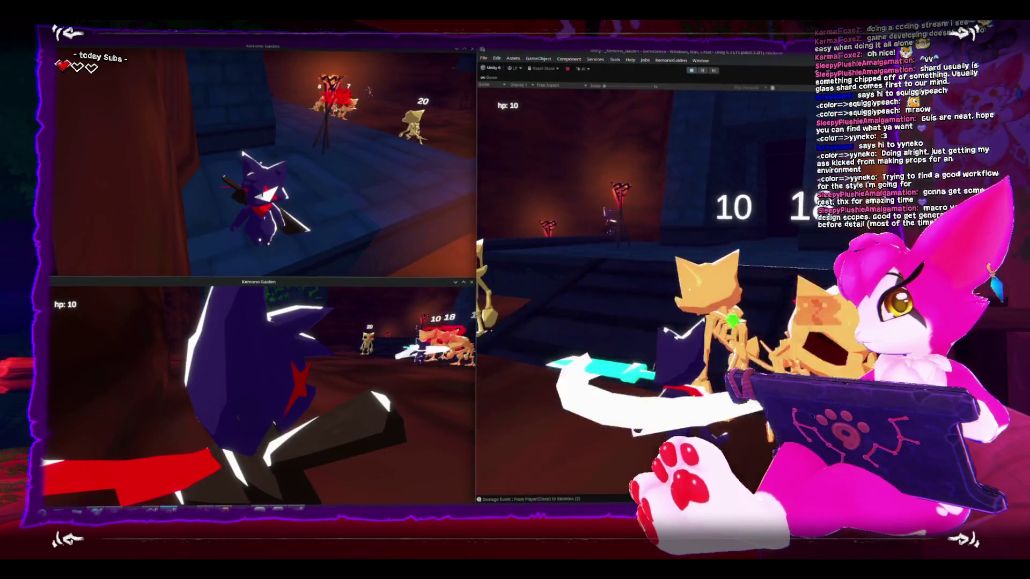
Keep attacking to finish off the orange skeleton, then hit the remaining skeleton.
left_click(644, 290)
left_click(643, 289)
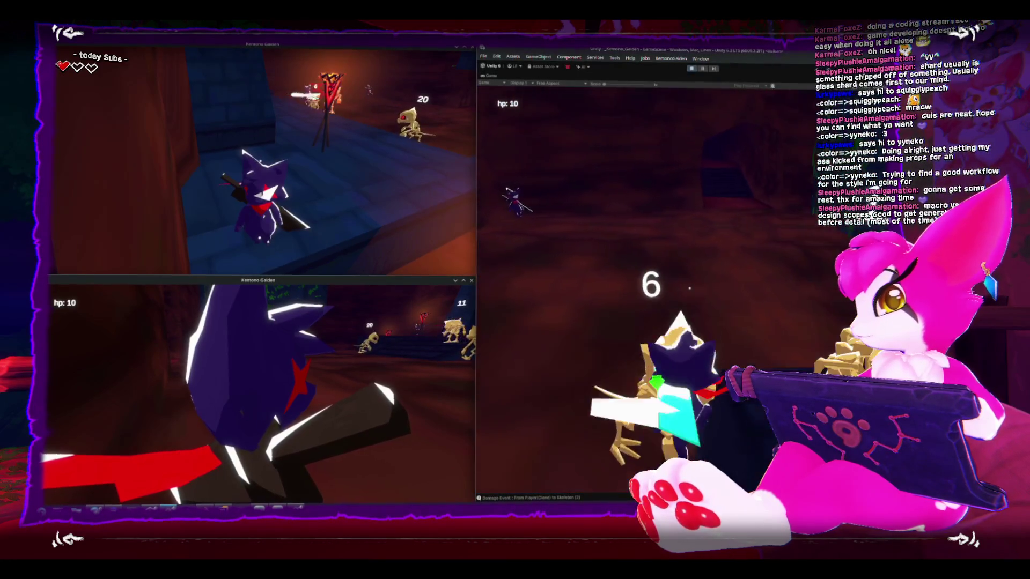
left_click(643, 290)
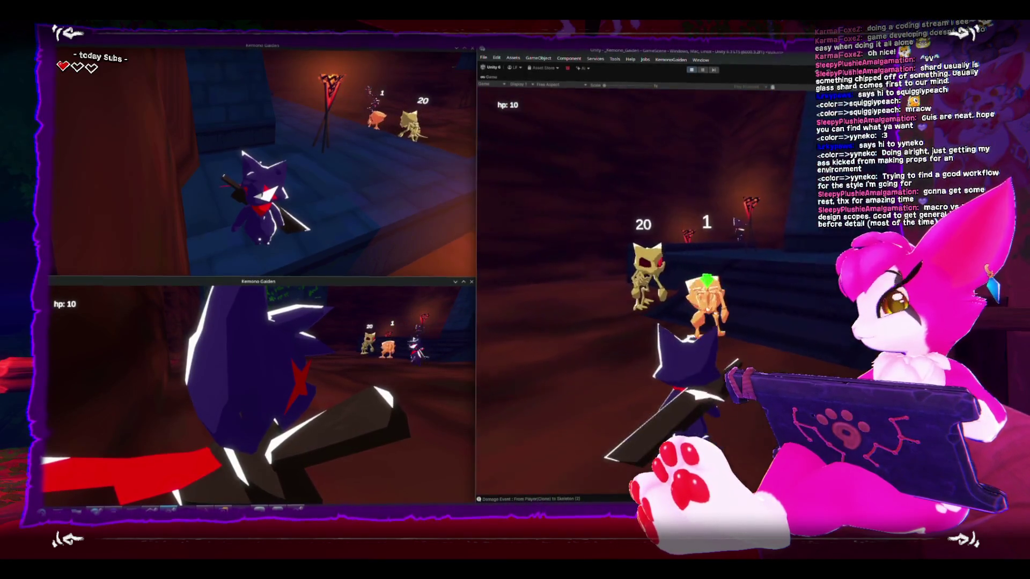
left_click(644, 289)
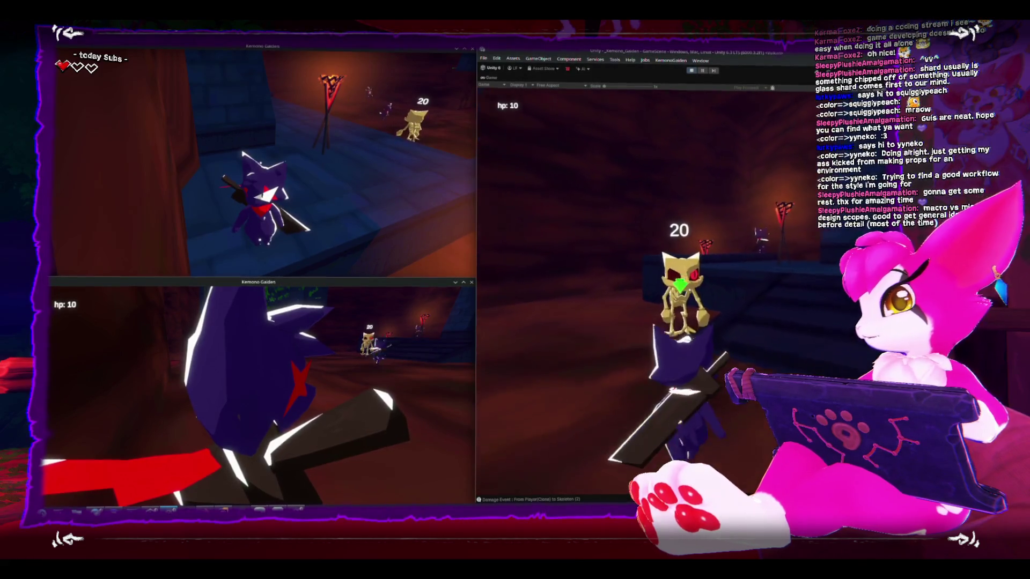
left_click(644, 290)
left_click(643, 289)
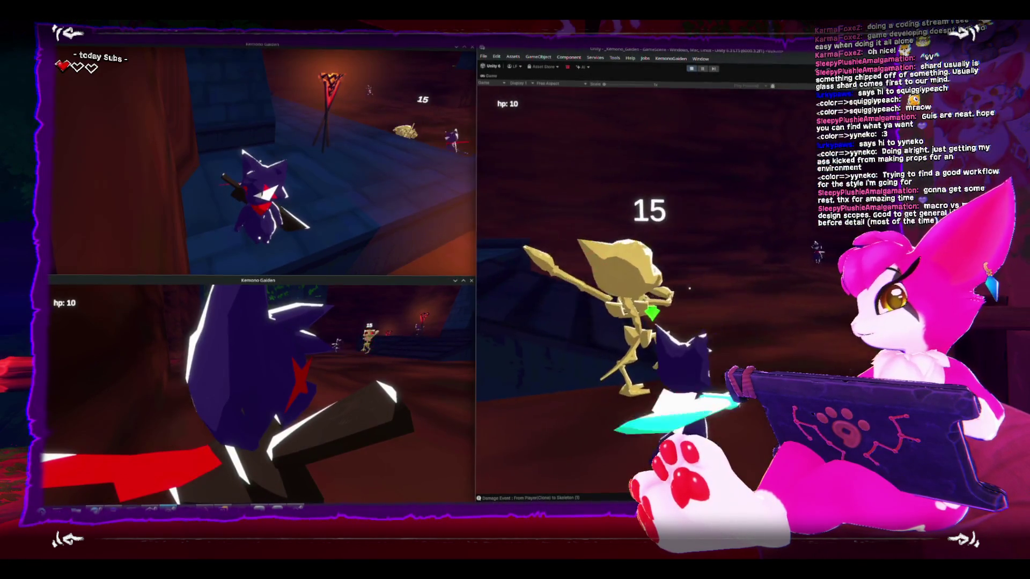
left_click(644, 290)
left_click(643, 290)
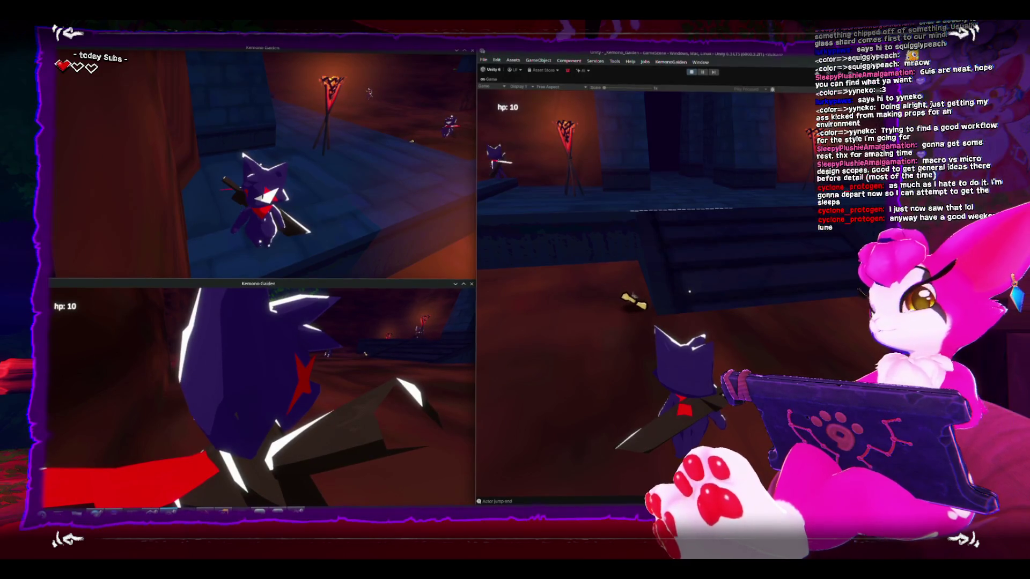
Press Esc in the Game view to bring up the Kemono Gaiden menu with Resume and Exit.
key("Escape")
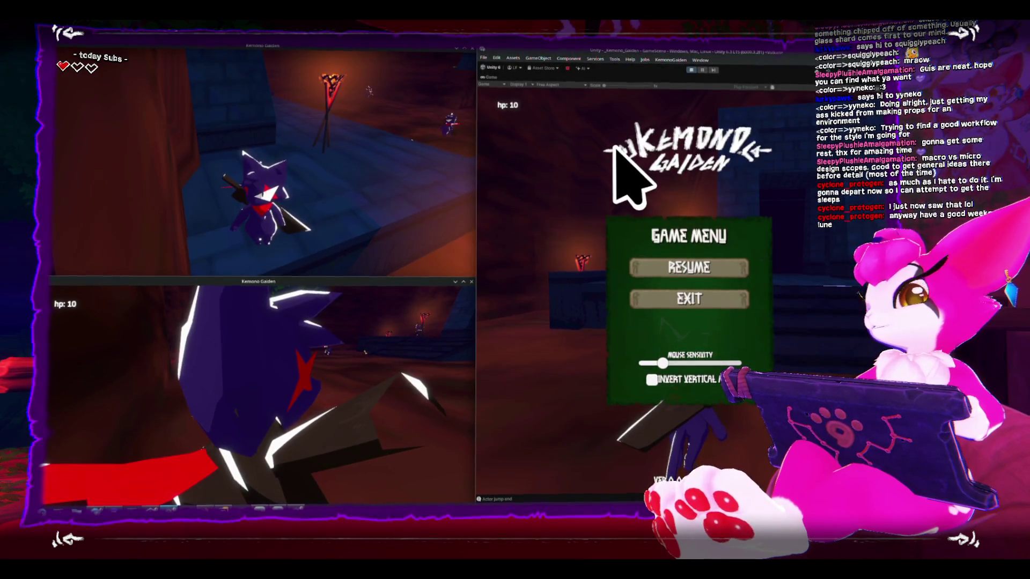
Dismiss the Kemono Gaiden game menu with Esc to resume play in the dungeon.
key("Escape")
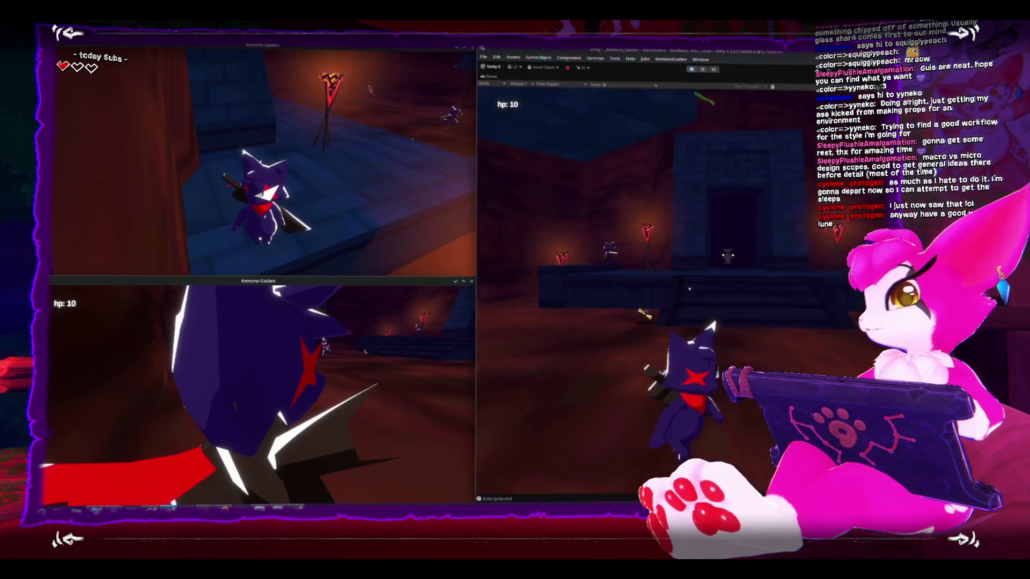
Open and close the game menu with Esc in the editor, top-left and bottom-left game windows.
key("Escape")
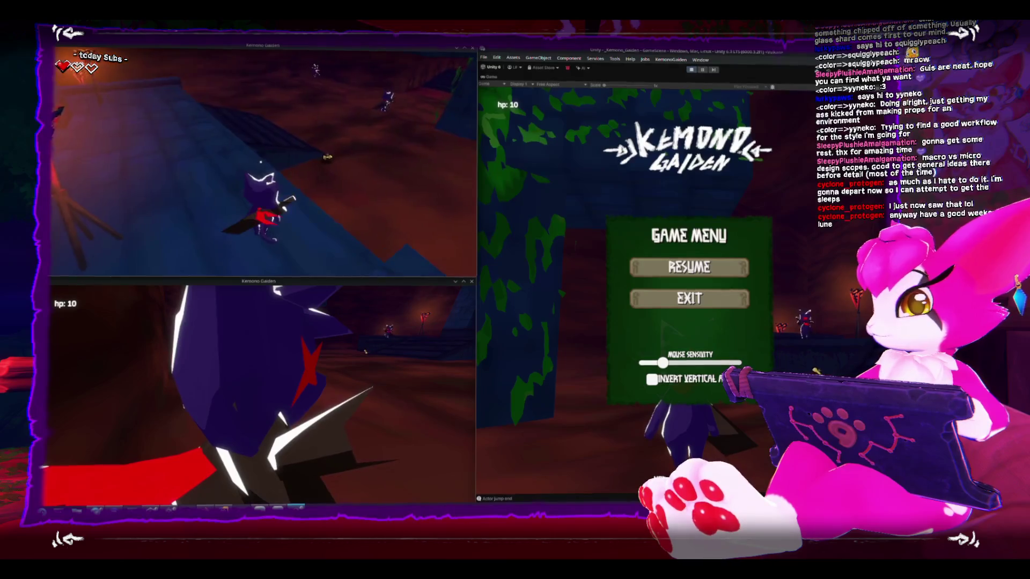
key("Escape")
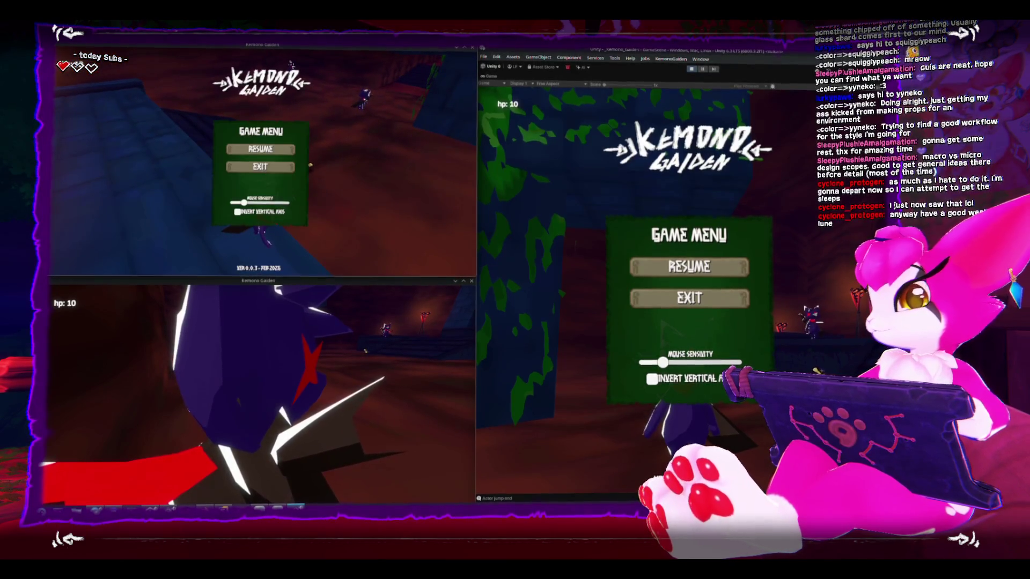
key("Escape")
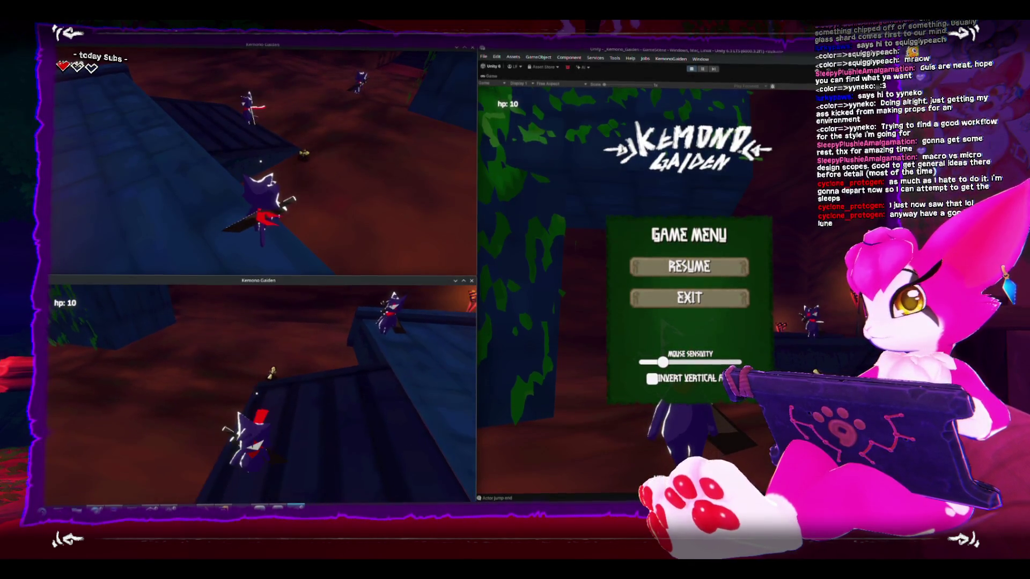
key("Escape")
key("Escape")
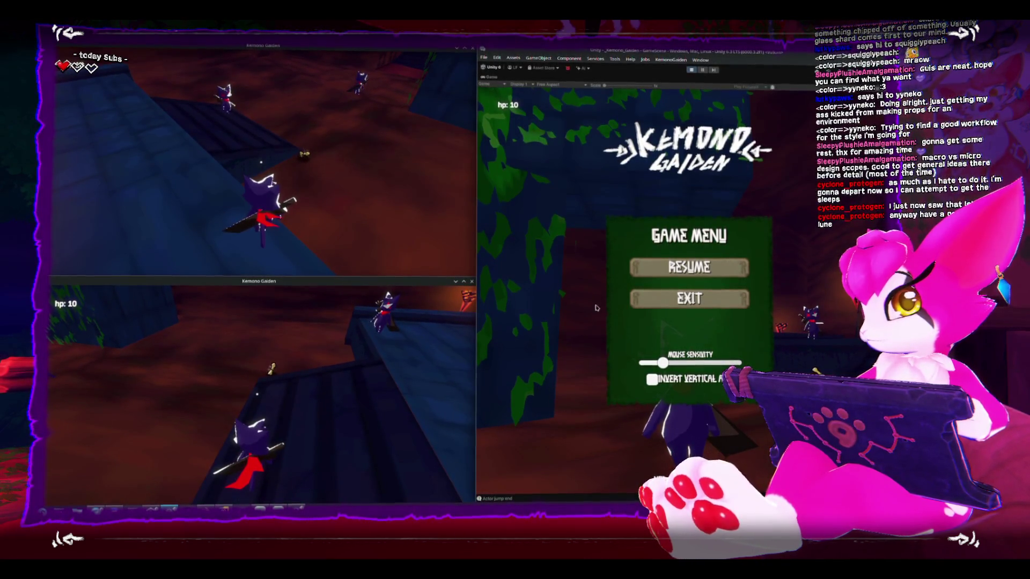
key("Escape")
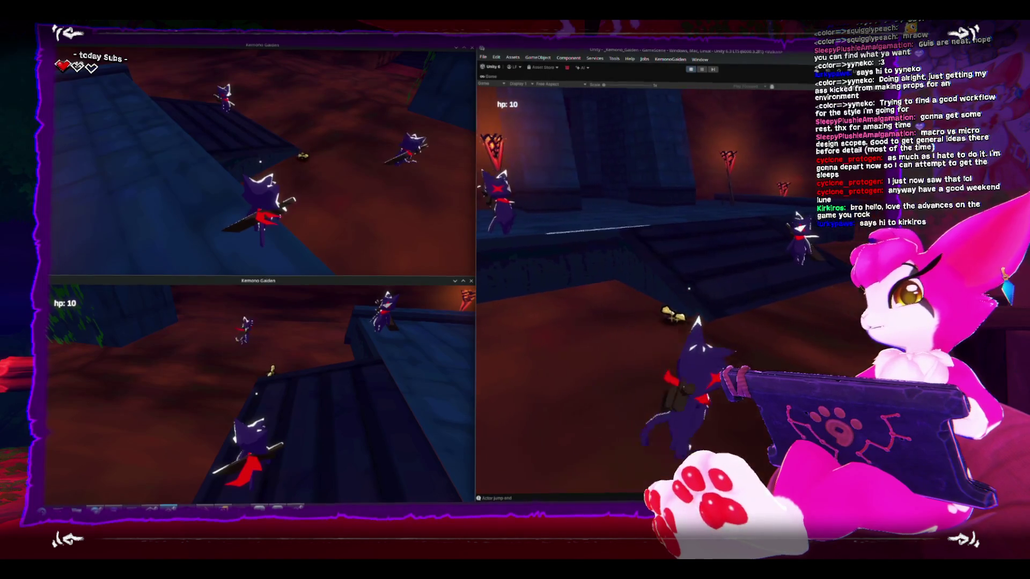
Pause the editor's game again, focus the top-left client, and open the bottom-left client's menu.
key("Escape")
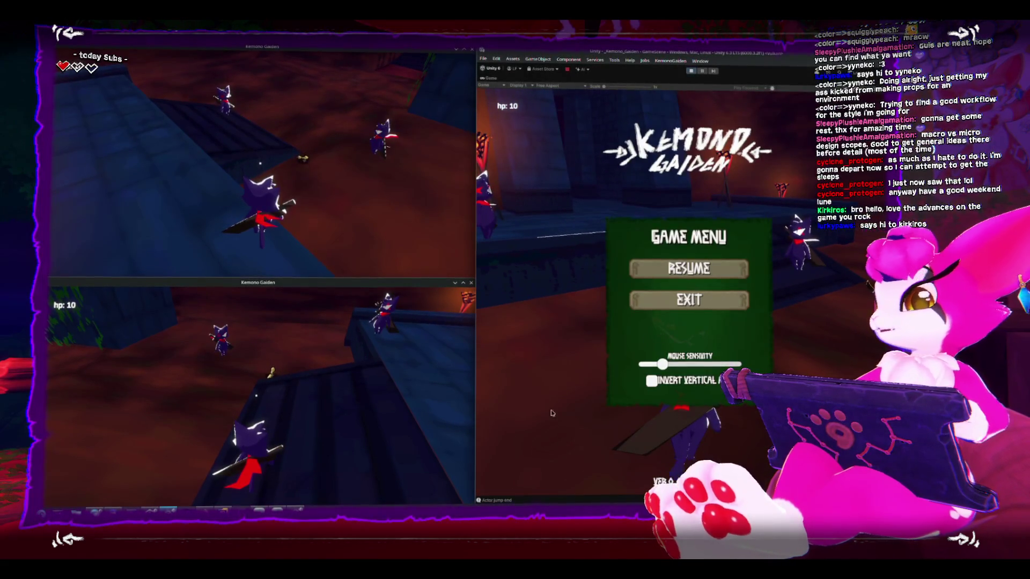
left_click(262, 161)
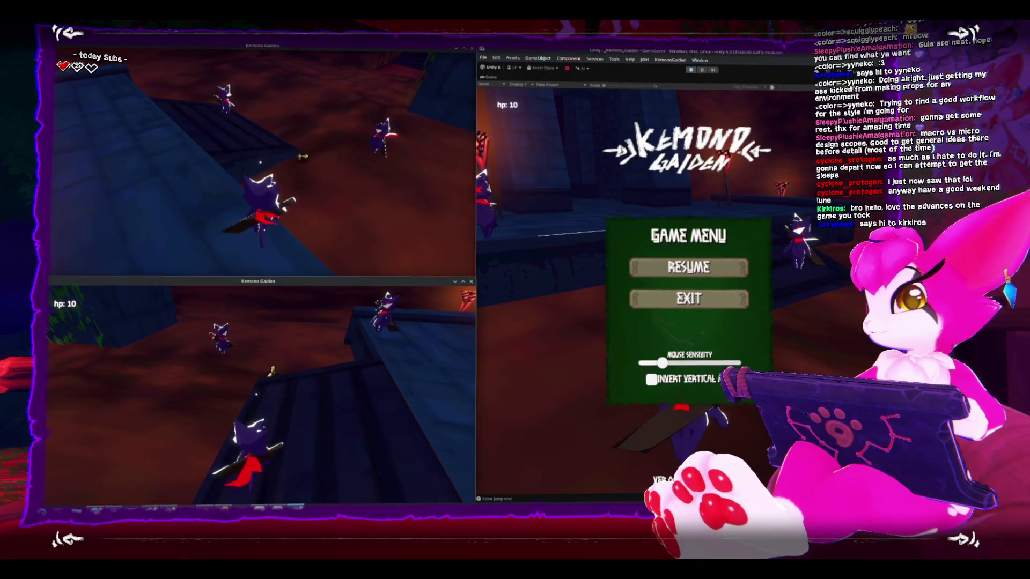
key("Escape")
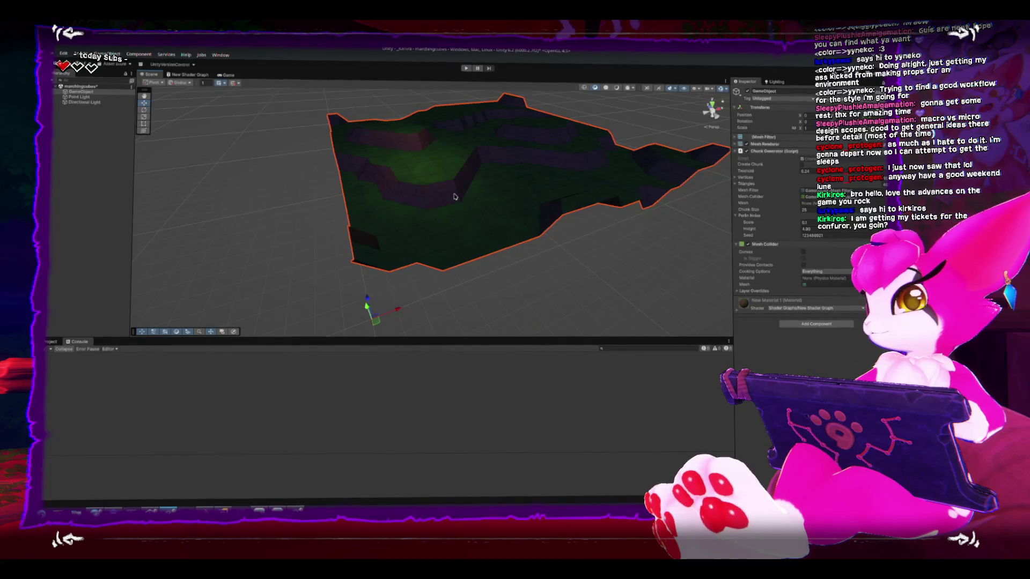
Frame the terrain, raise Chunk Size from 25 to 46 and set Threshold near 0.24.
scroll(402, 223, "up", 5)
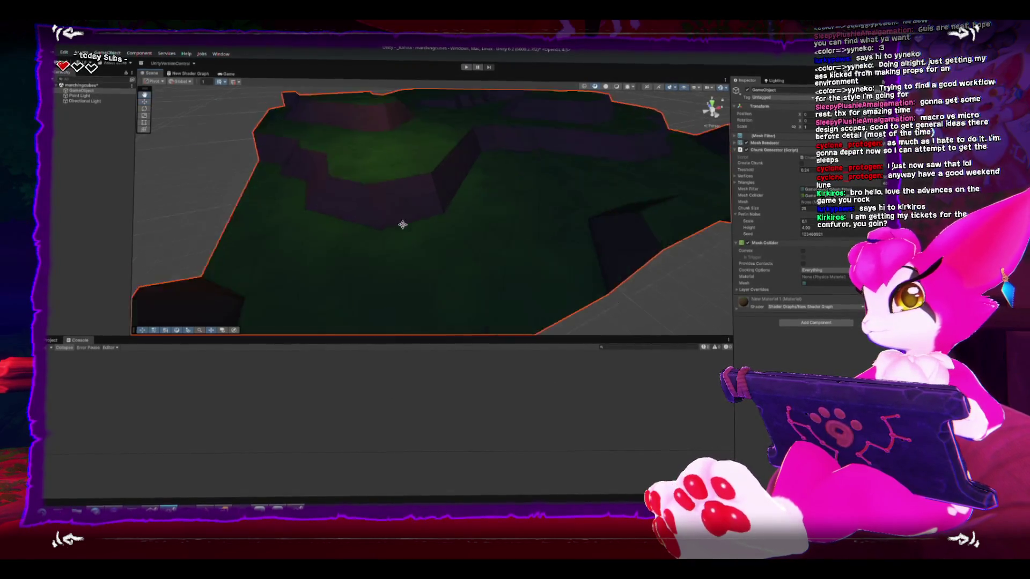
key("f")
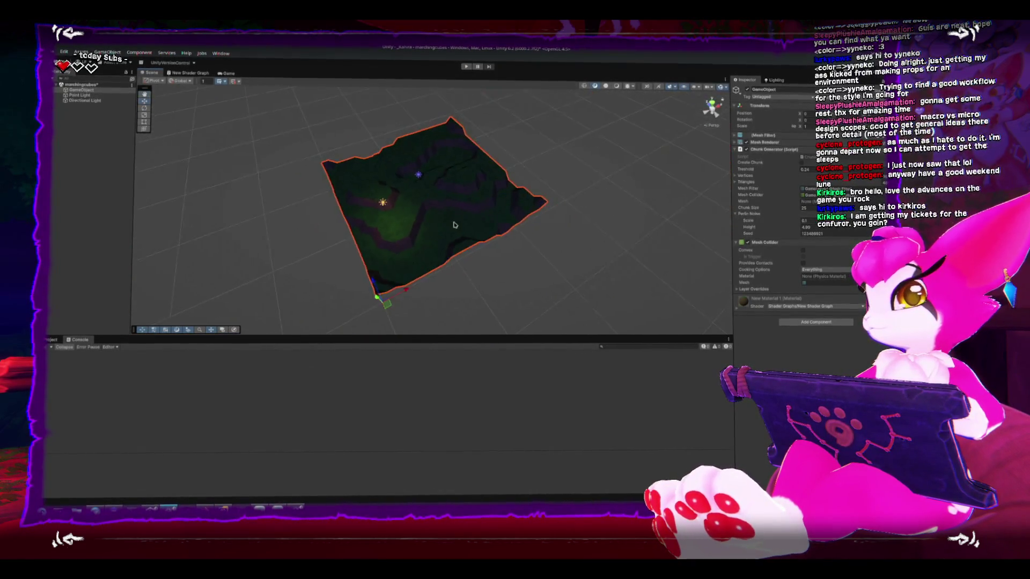
left_click_drag(454, 225, 537, 209)
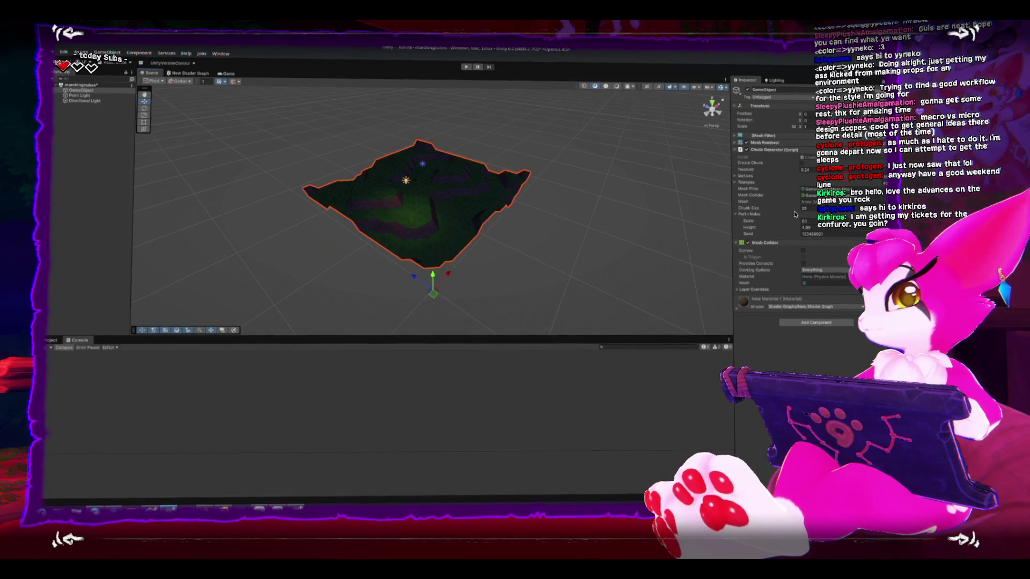
left_click_drag(780, 210, 786, 210)
left_click_drag(805, 171, 808, 170)
mouse_move(429, 225)
left_mouse_down()
mouse_move(461, 200)
mouse_move(746, 227)
left_mouse_up()
mouse_move(482, 225)
left_mouse_down()
mouse_move(493, 198)
mouse_move(598, 179)
mouse_move(543, 207)
mouse_move(468, 172)
mouse_move(434, 187)
mouse_move(511, 199)
mouse_move(483, 179)
mouse_move(530, 192)
mouse_move(483, 164)
left_mouse_up()
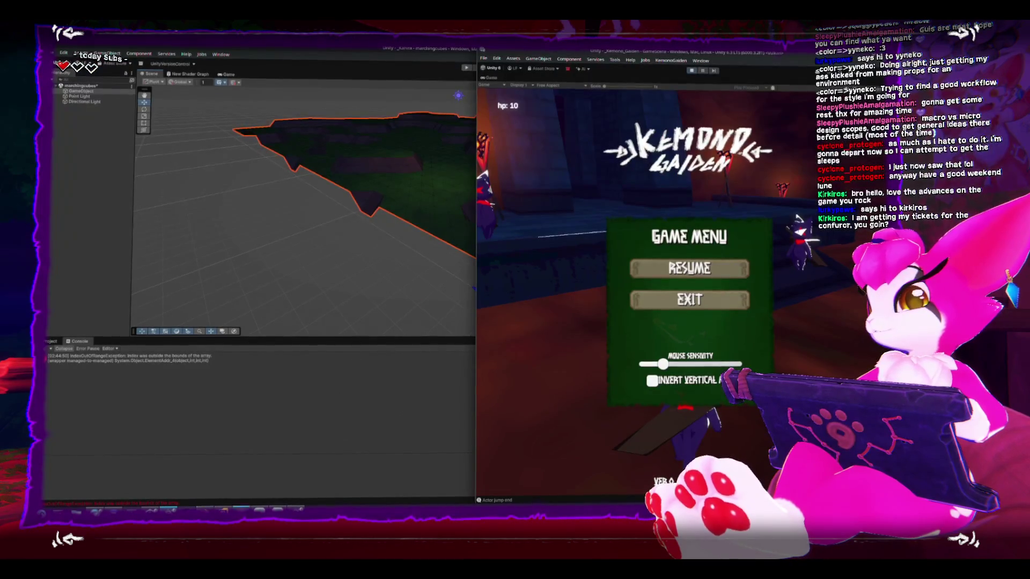
Resume play, turn toward the stairs and swing the sword, then pause and maximise the FastNoise store page.
key("Escape")
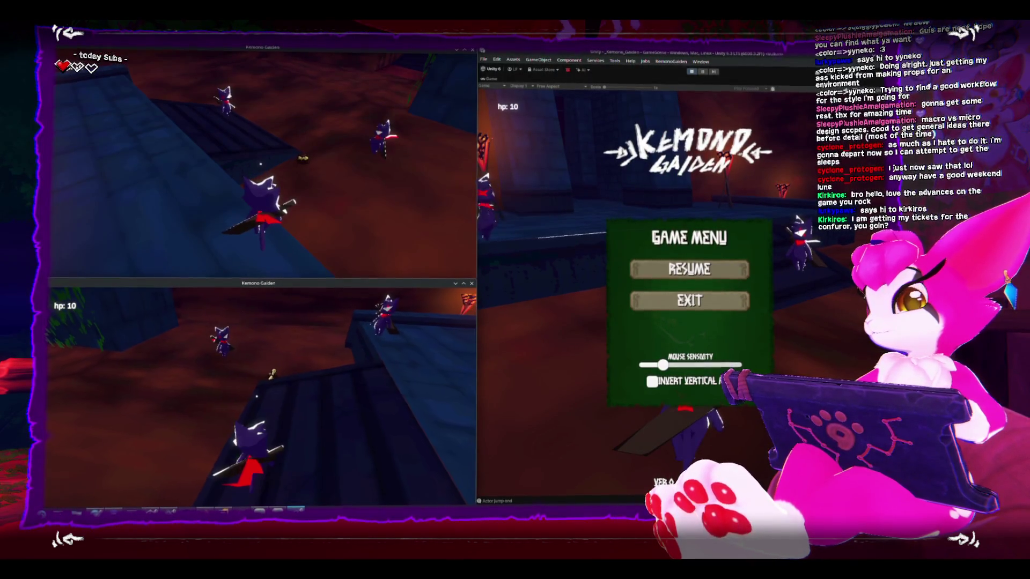
key("Escape")
key("Escape")
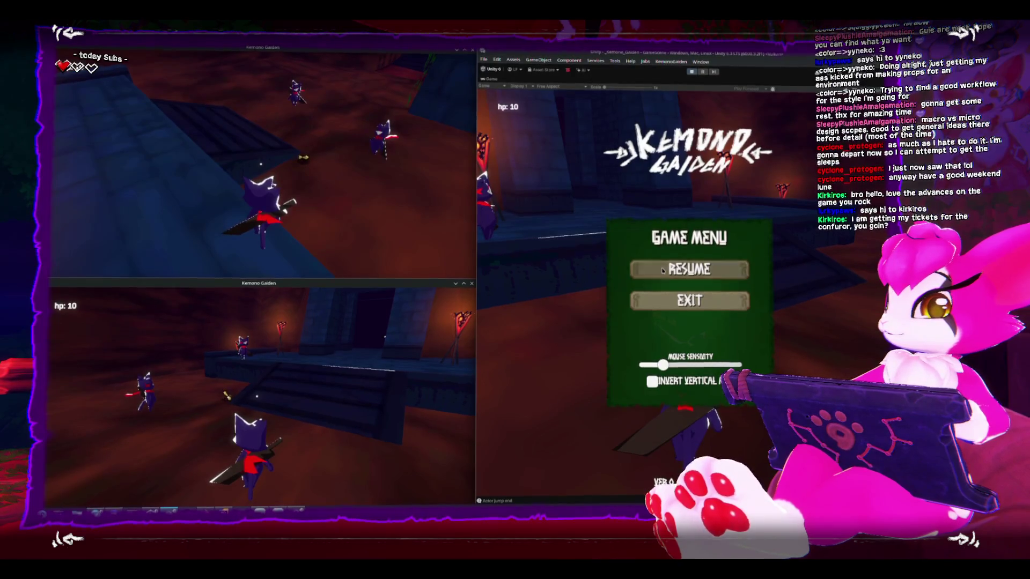
key("Escape")
key("w")
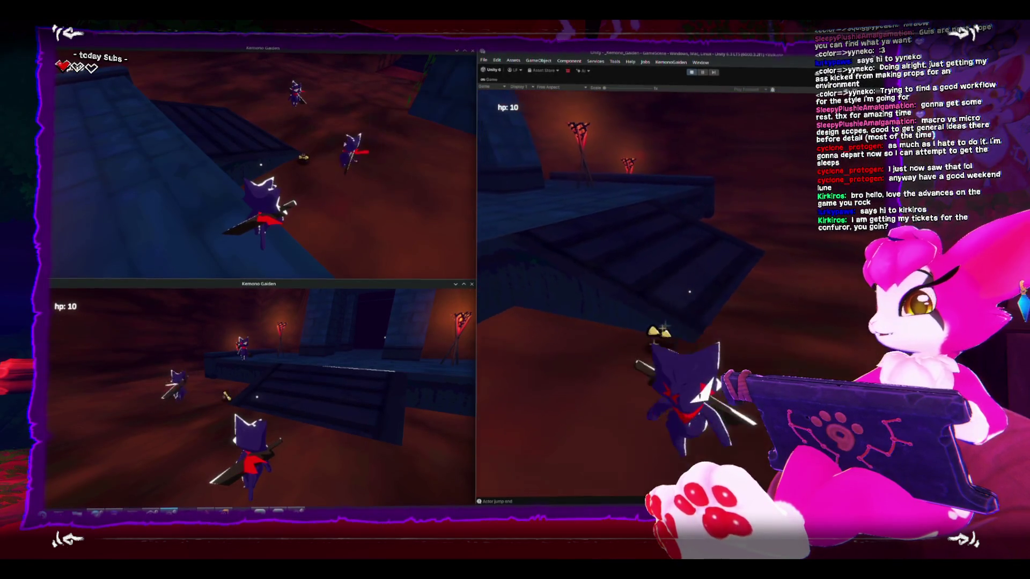
key("j")
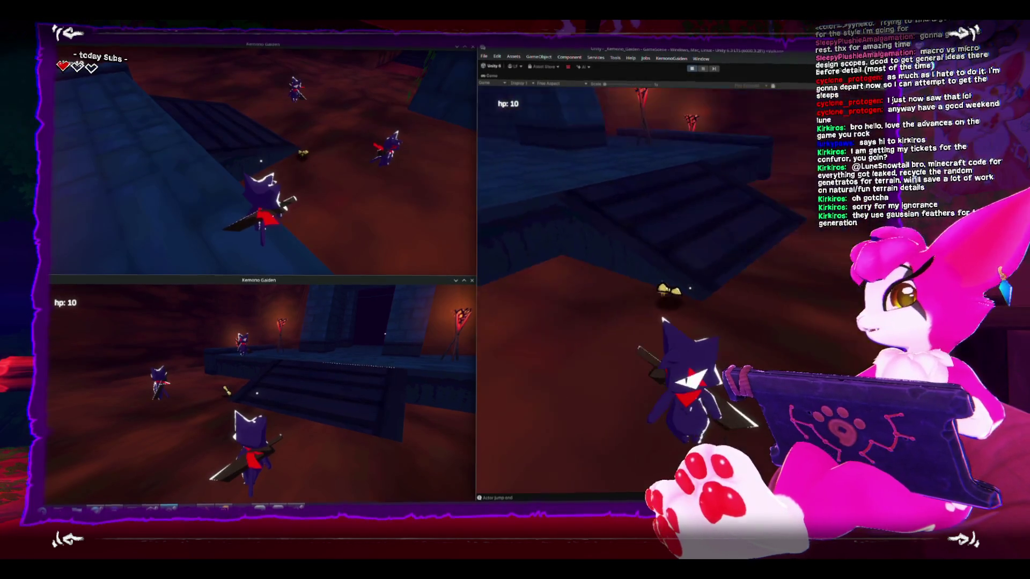
key("Escape")
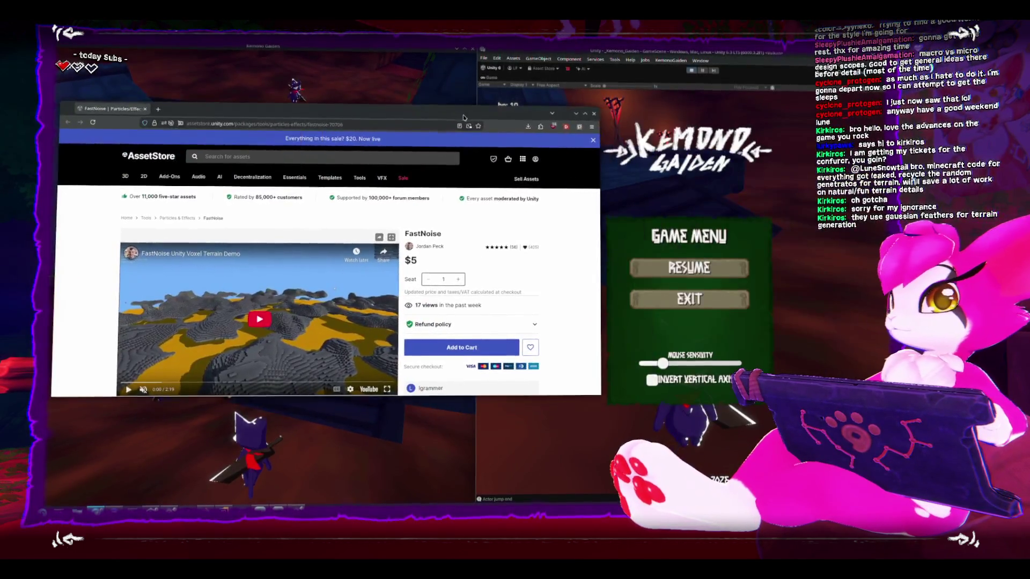
double_click(459, 115)
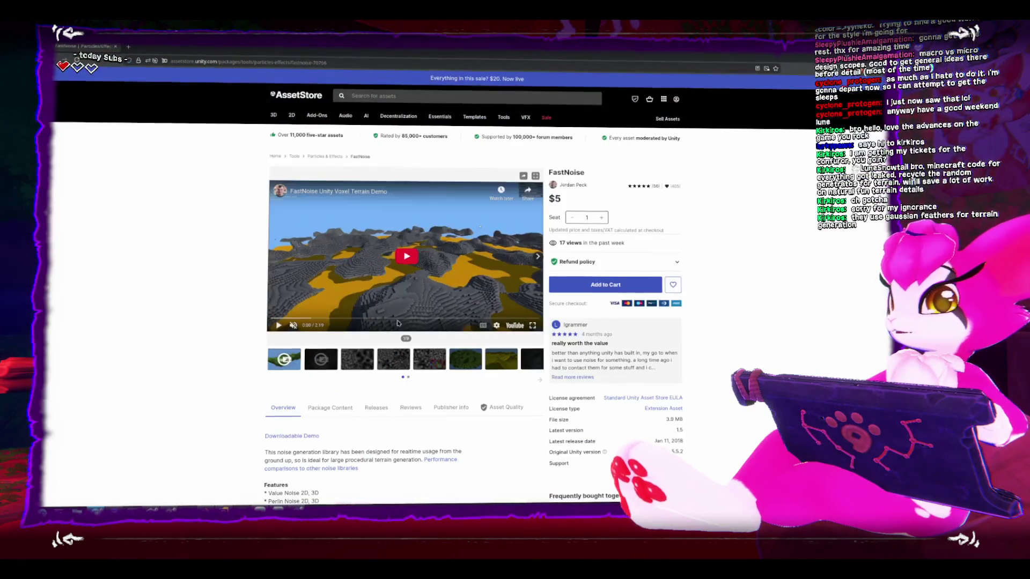
Browse the FastNoise gallery: noise textures, noise collages, green and yellow terrain, and the cave render.
left_click(354, 368)
left_click(393, 360)
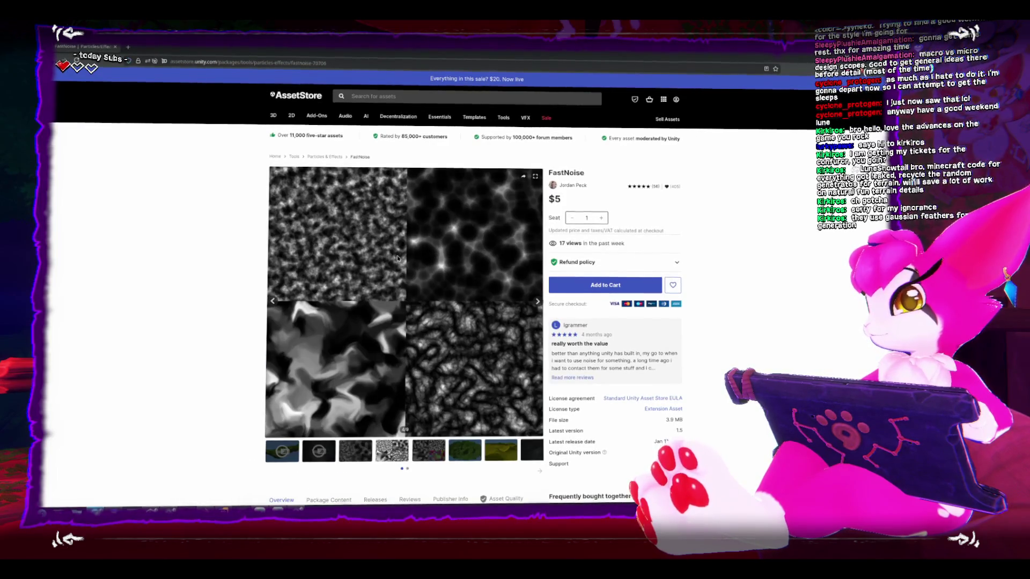
left_click(433, 454)
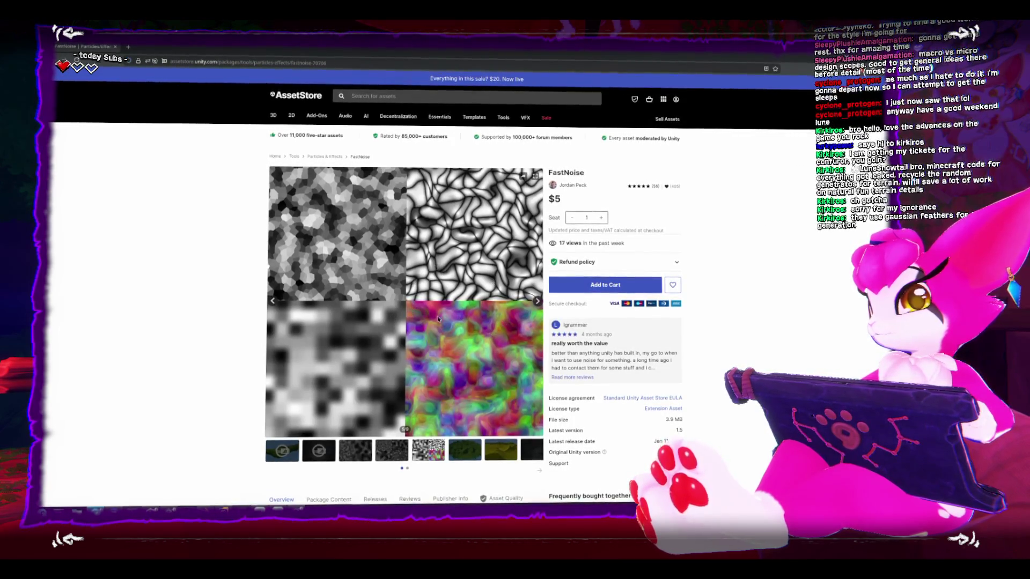
left_click(394, 452)
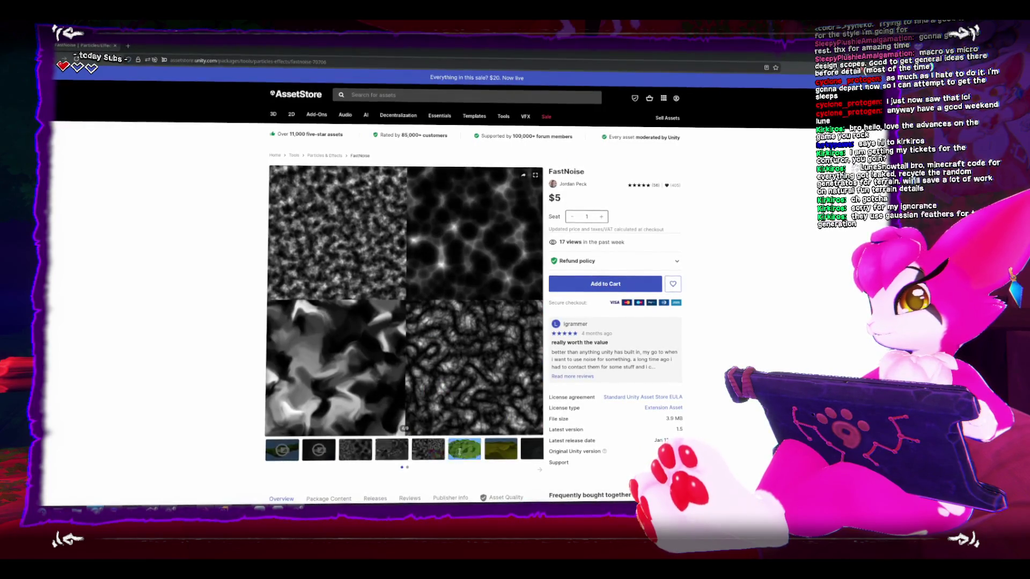
left_click(477, 457)
left_click(536, 381)
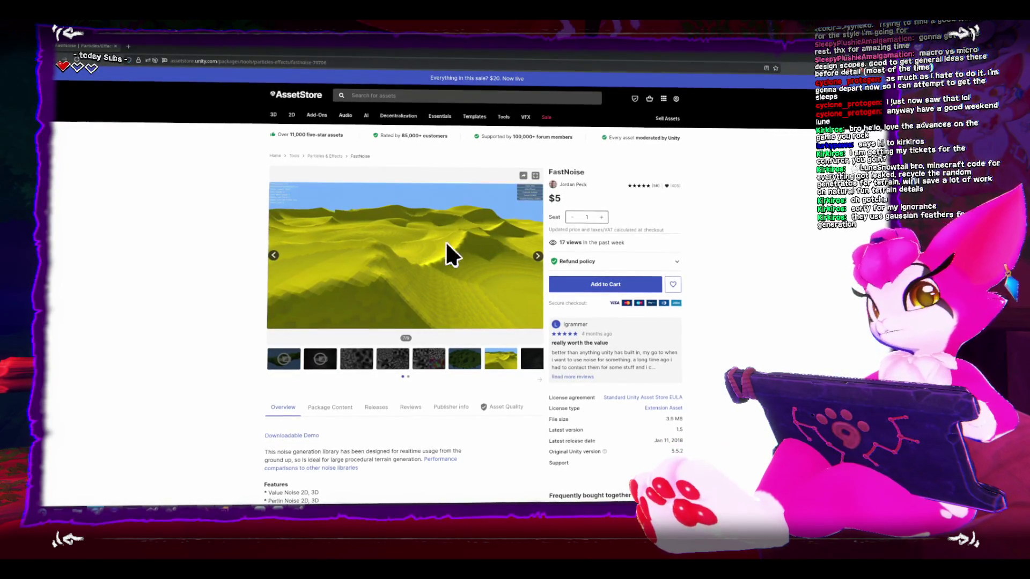
left_click(536, 379)
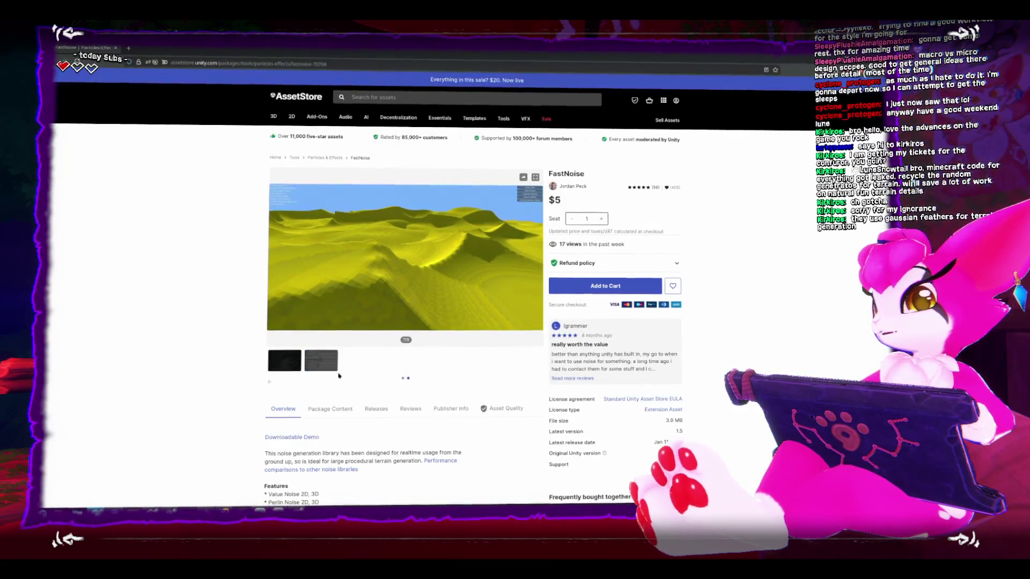
left_click(316, 370)
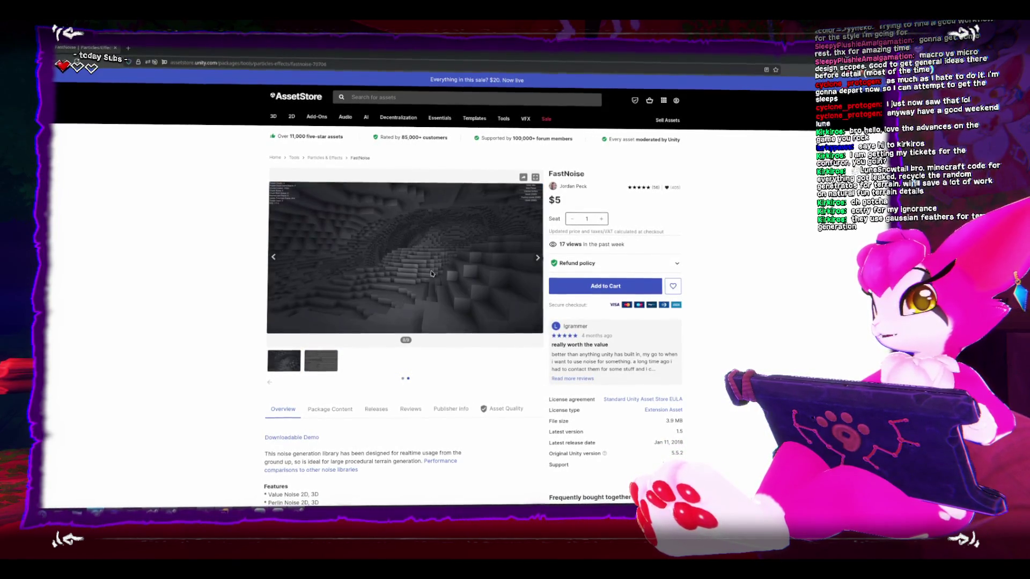
left_click(270, 381)
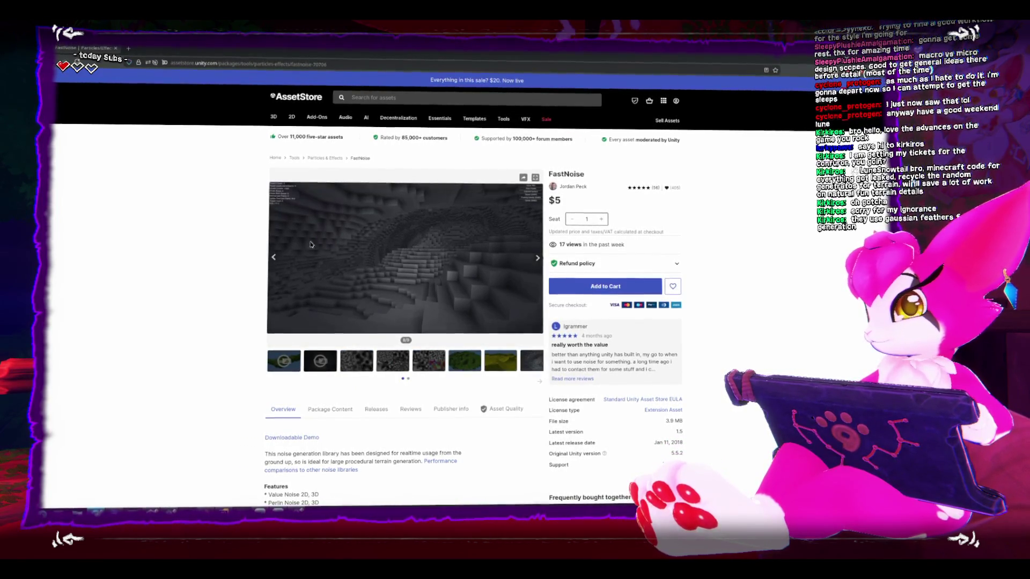
left_click(273, 260)
left_click(272, 259)
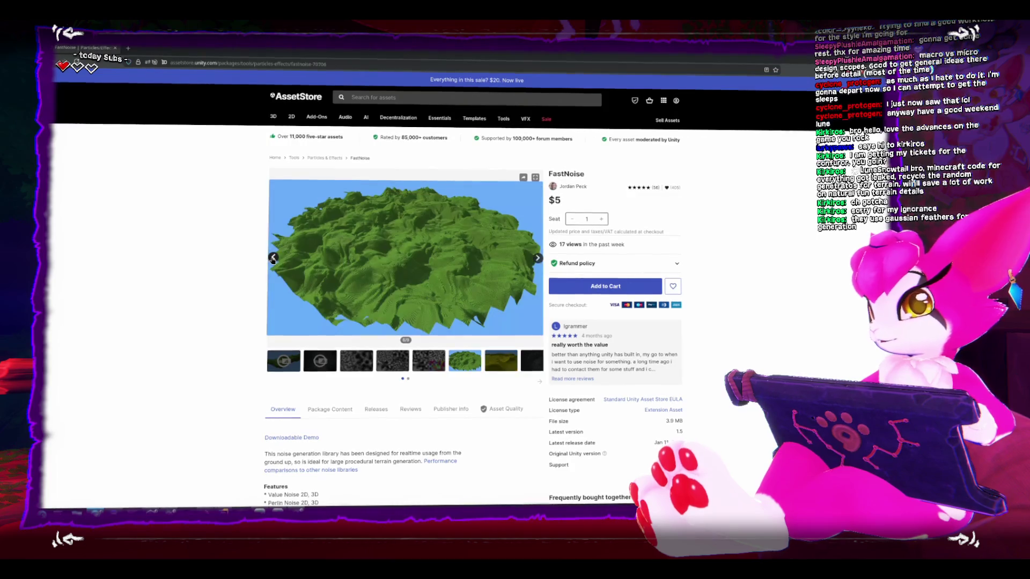
left_click(273, 260)
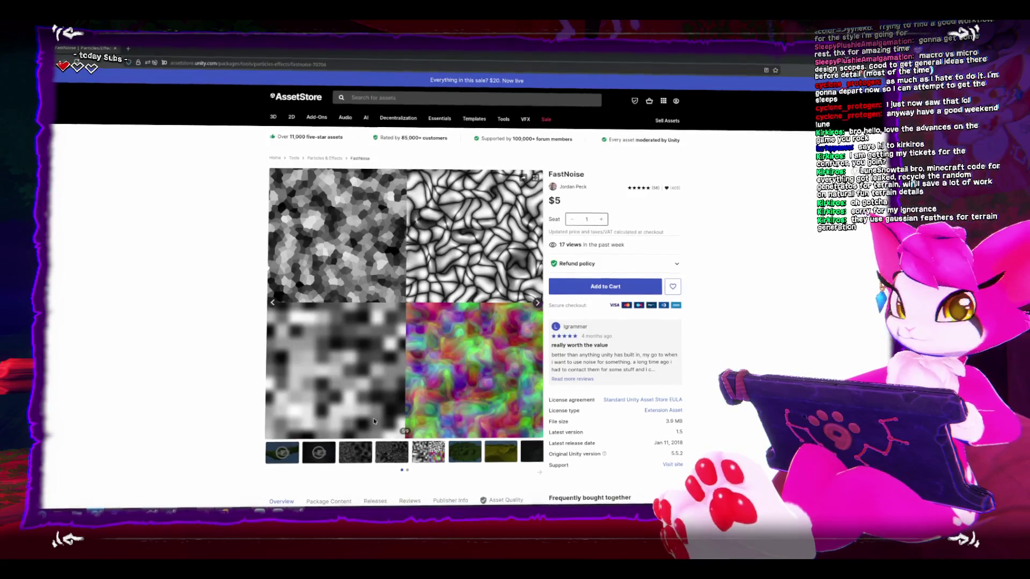
Highlight the FastNoise title, author and price, then restore the store window to its smaller size.
left_click_drag(547, 170, 545, 203)
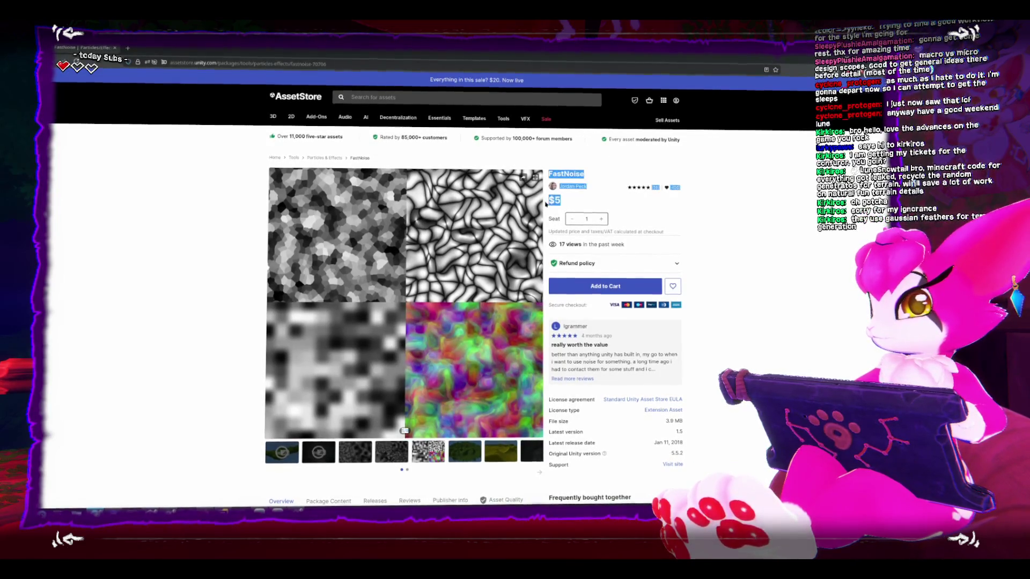
left_click(232, 264)
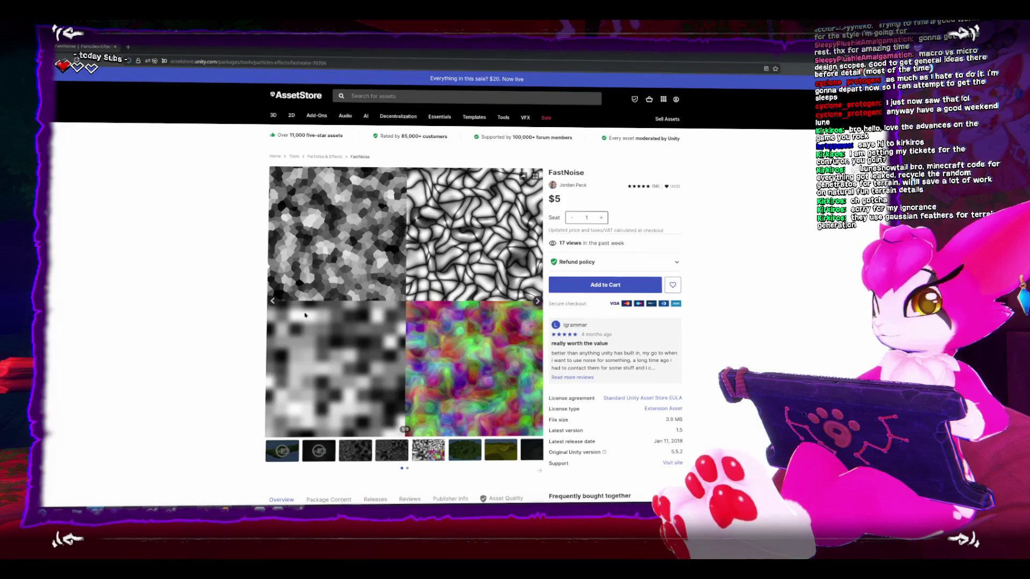
double_click(395, 49)
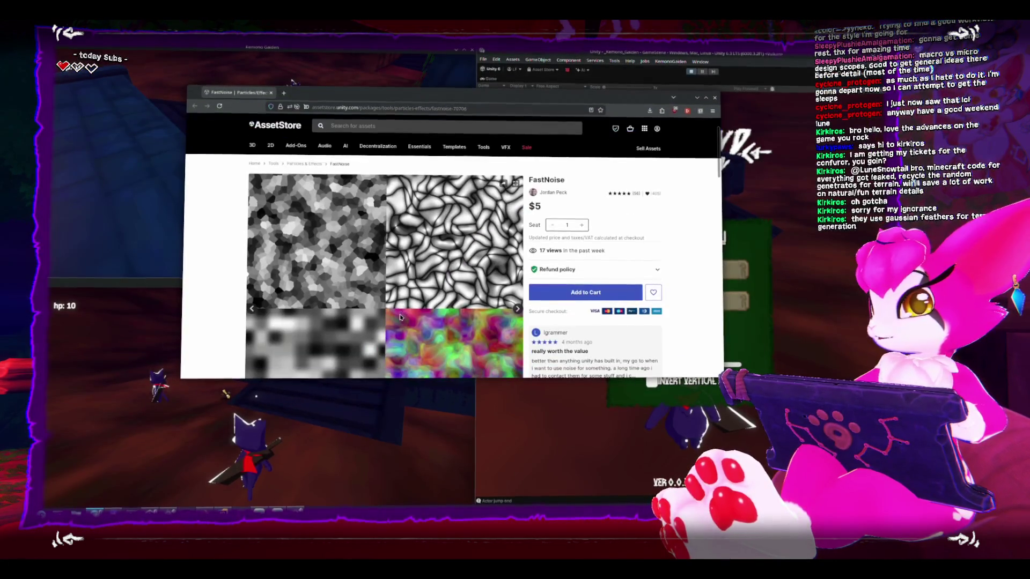
Scroll through the FastNoise Features list, then minimise the store window to reveal the paused game.
scroll(361, 299, "down", 1)
scroll(361, 299, "up", 1)
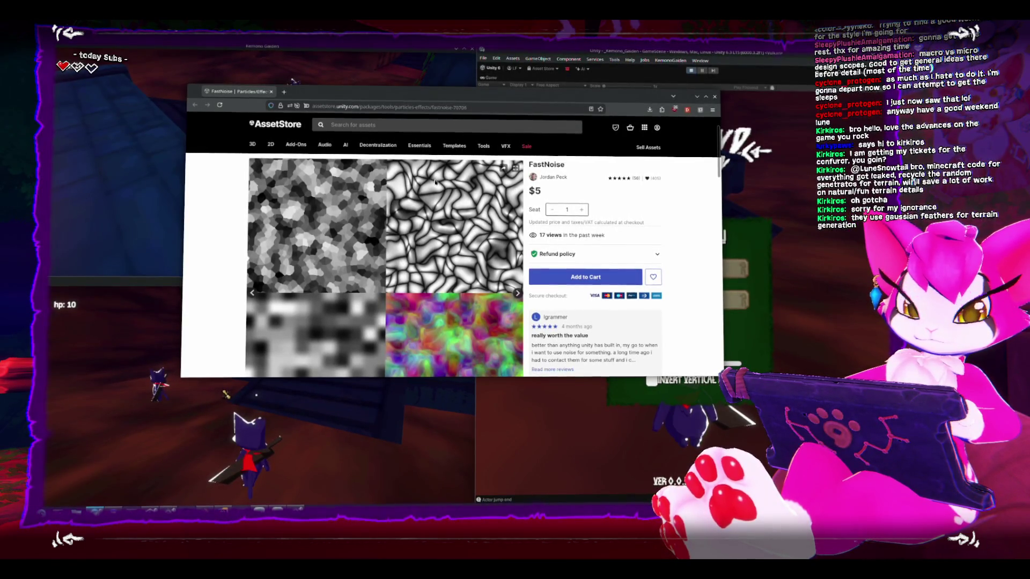
scroll(465, 295, "down", 3)
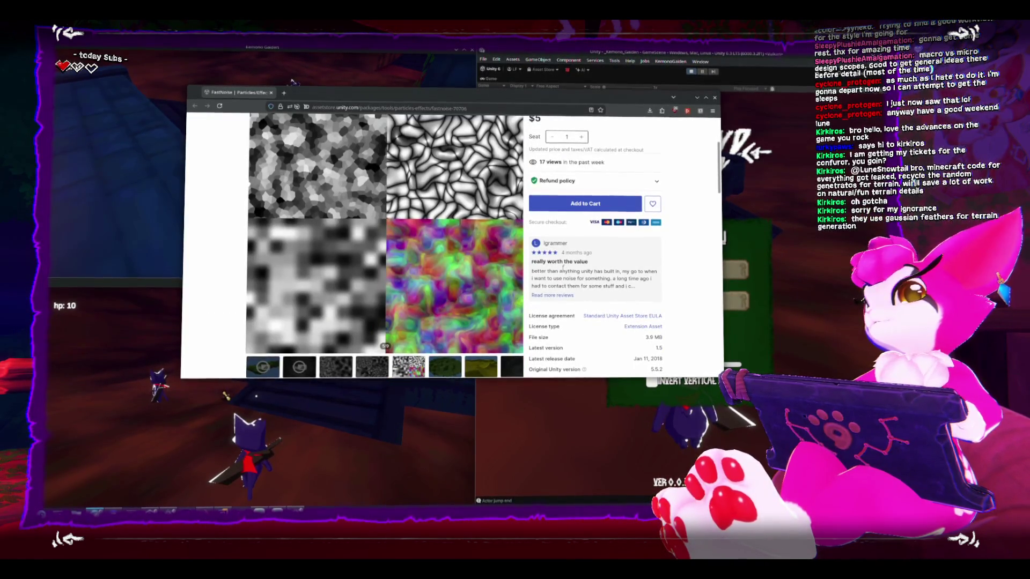
scroll(559, 262, "up", 2)
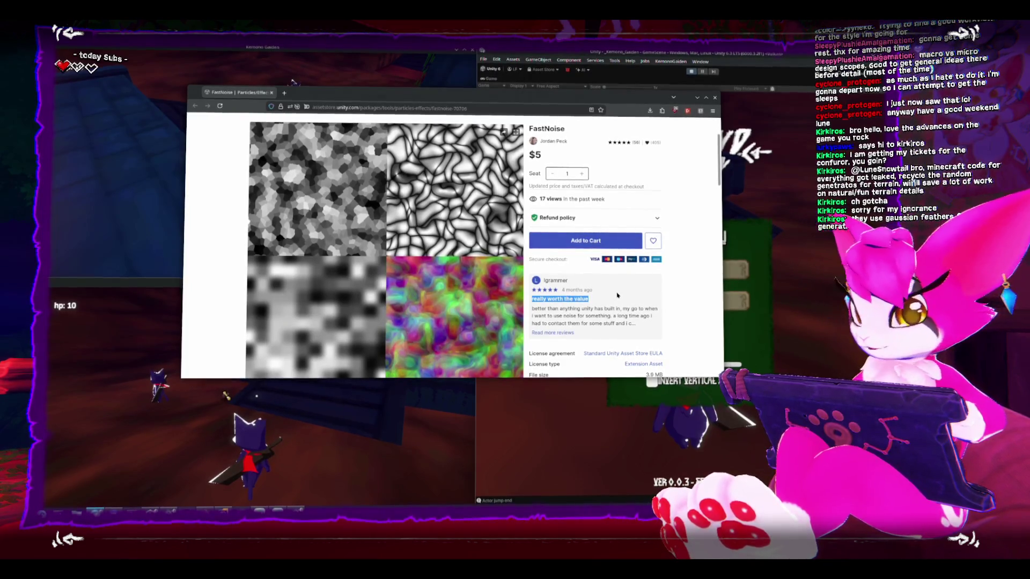
scroll(608, 283, "down", 10)
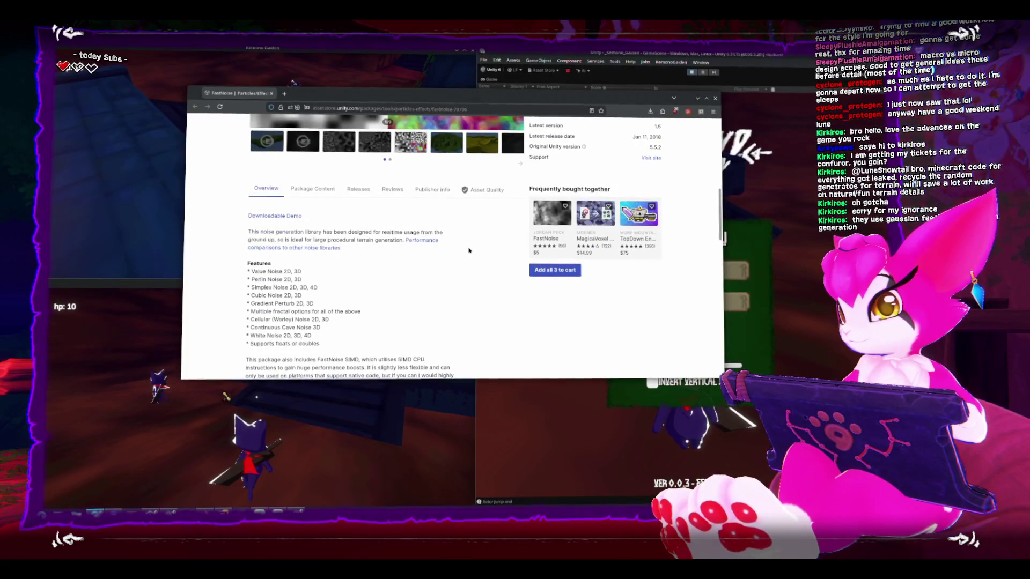
scroll(311, 268, "down", 3)
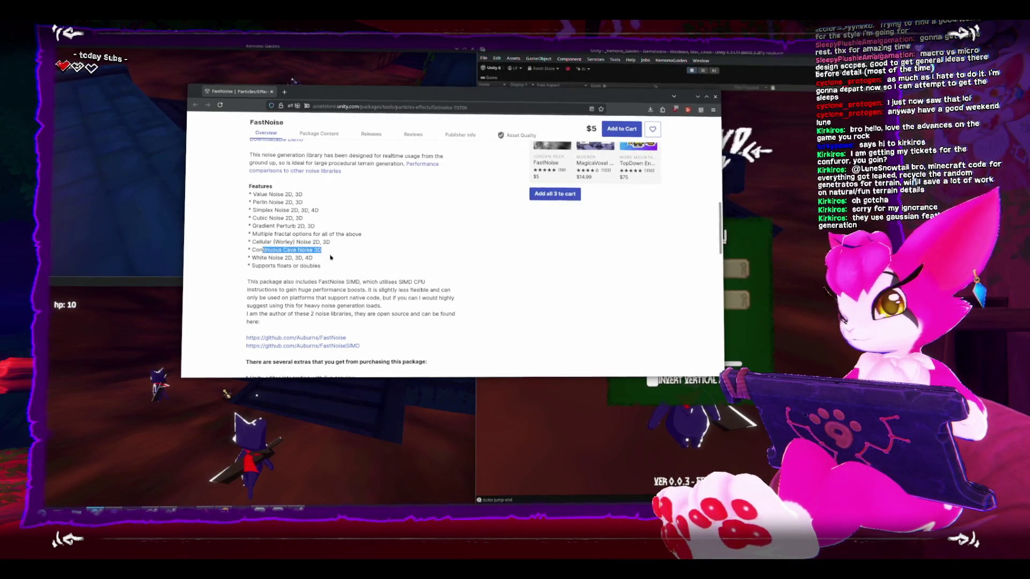
scroll(330, 257, "up", 12)
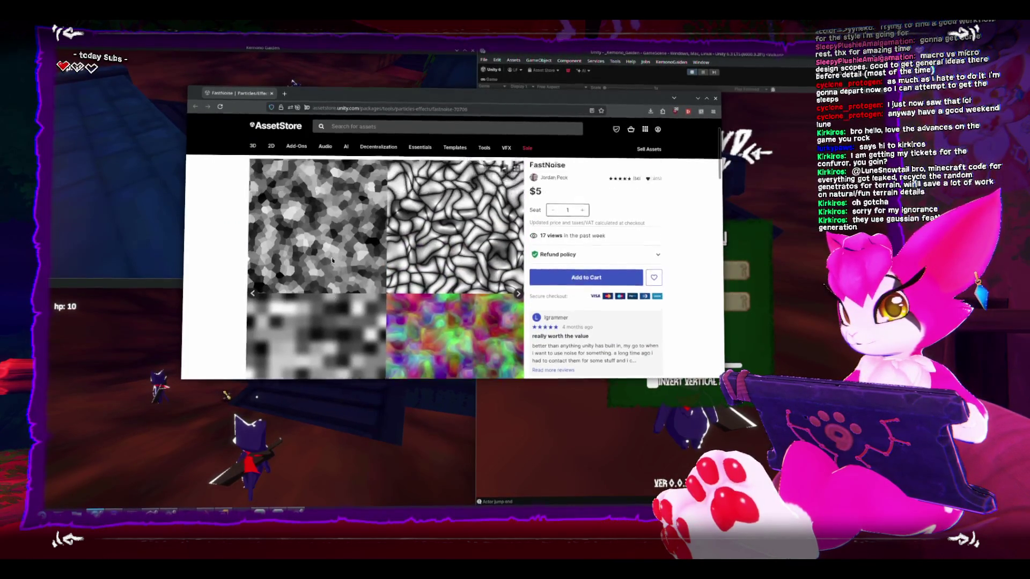
scroll(332, 260, "up", 2)
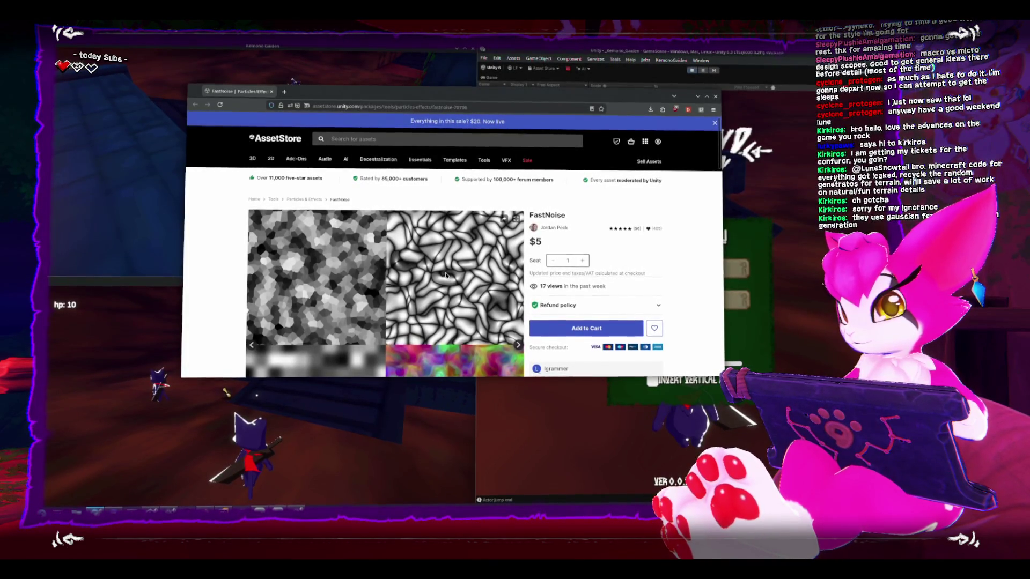
scroll(445, 275, "down", 2)
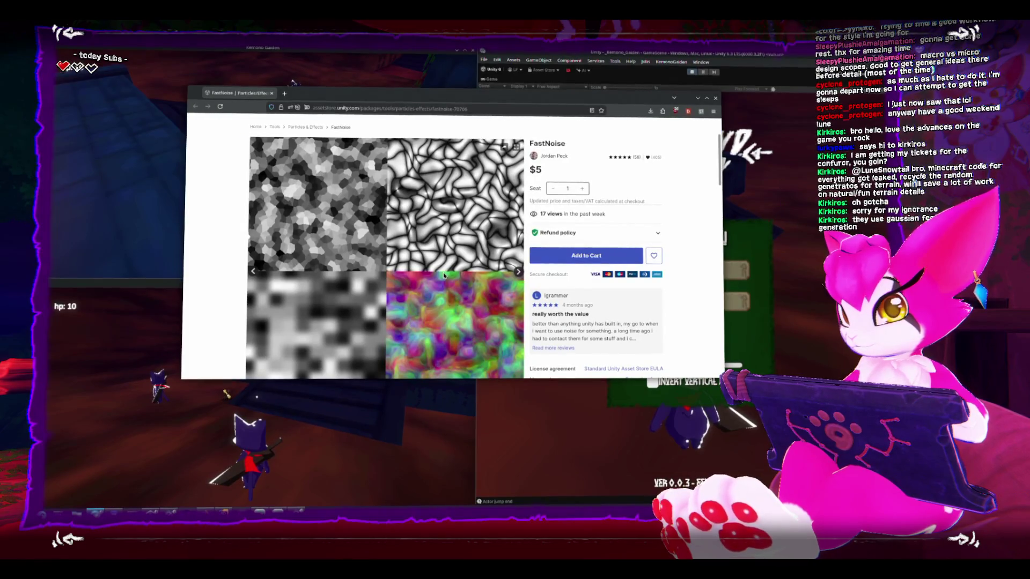
scroll(443, 274, "down", 5)
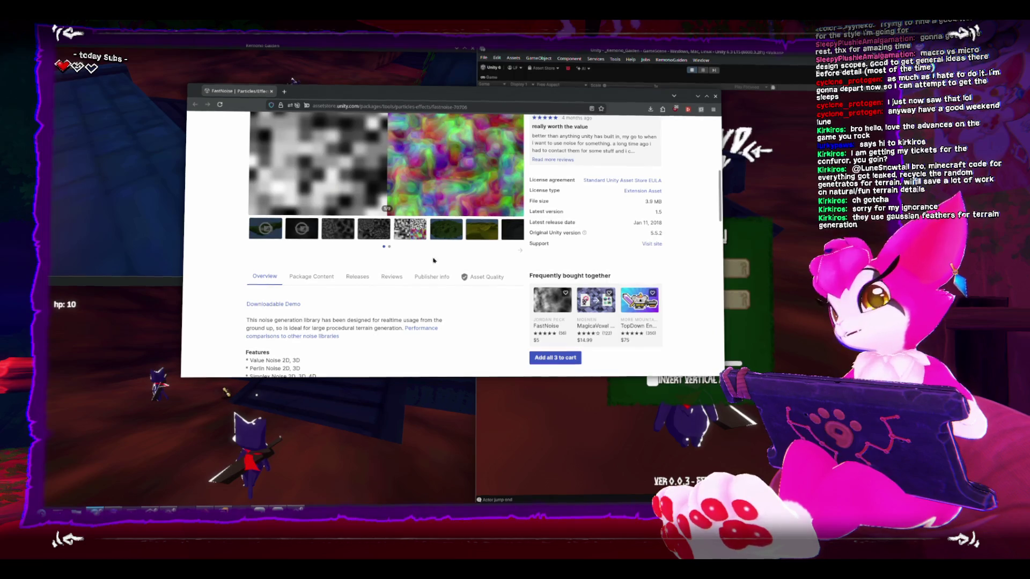
scroll(446, 269, "up", 5)
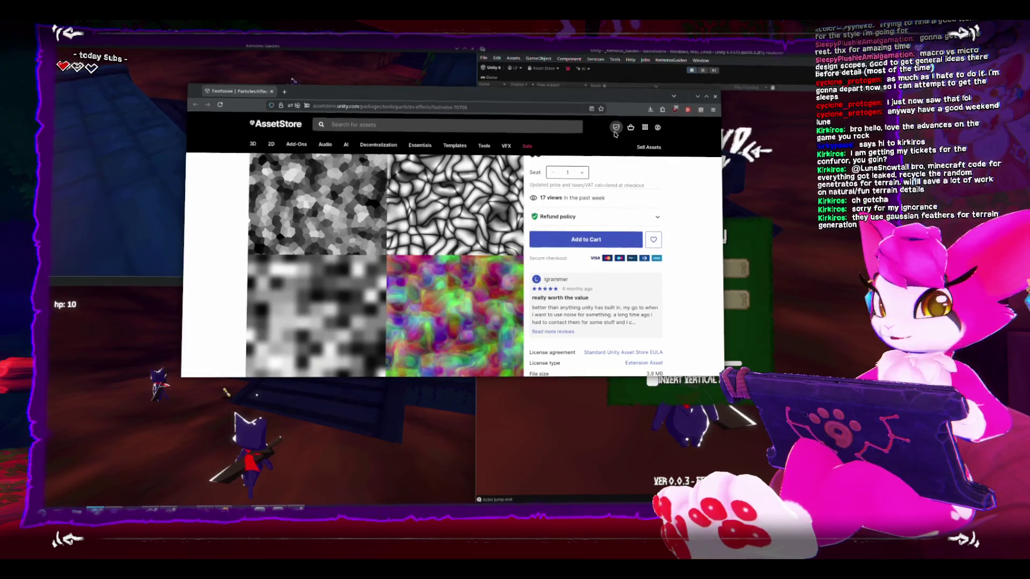
left_click(698, 96)
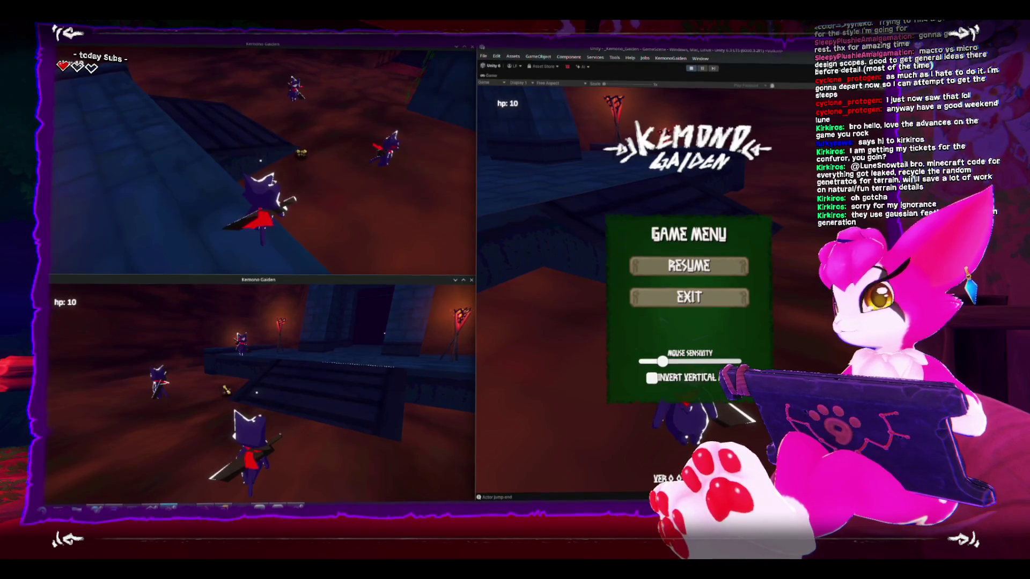
Pause the first test client, close both extra Kemono Gaiden windows, and maximise the Unity editor.
key("Escape")
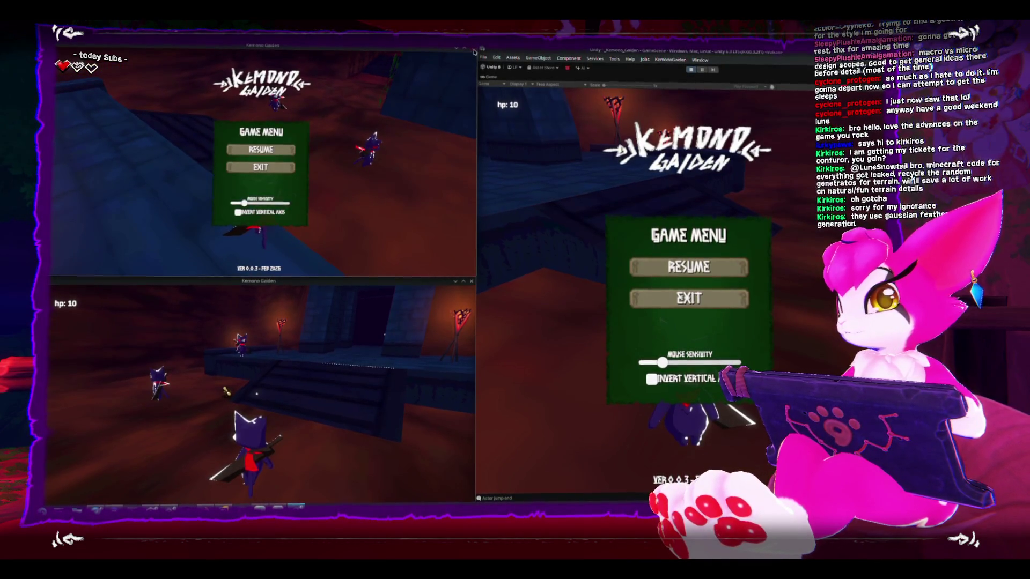
left_click(473, 49)
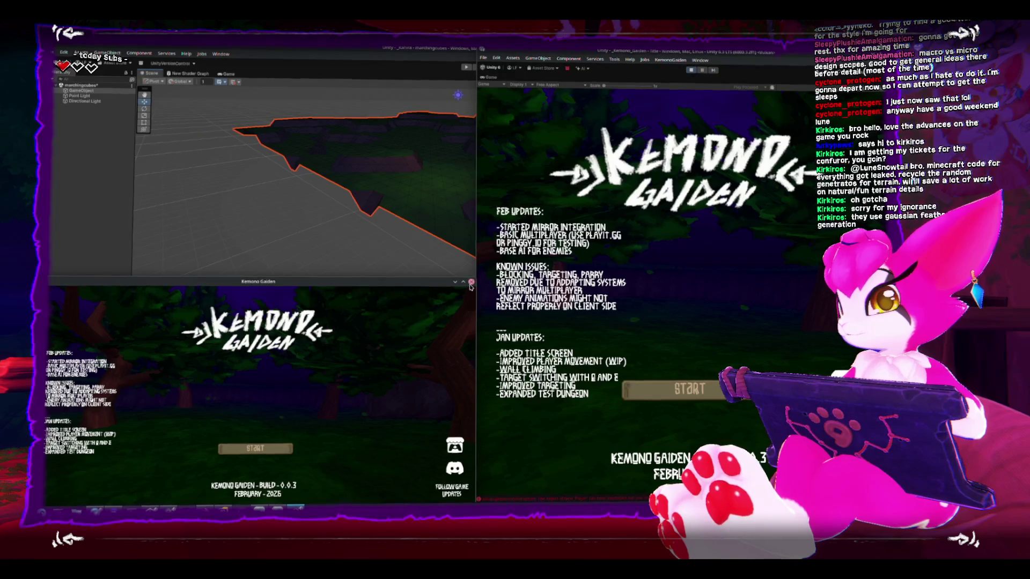
left_click(471, 282)
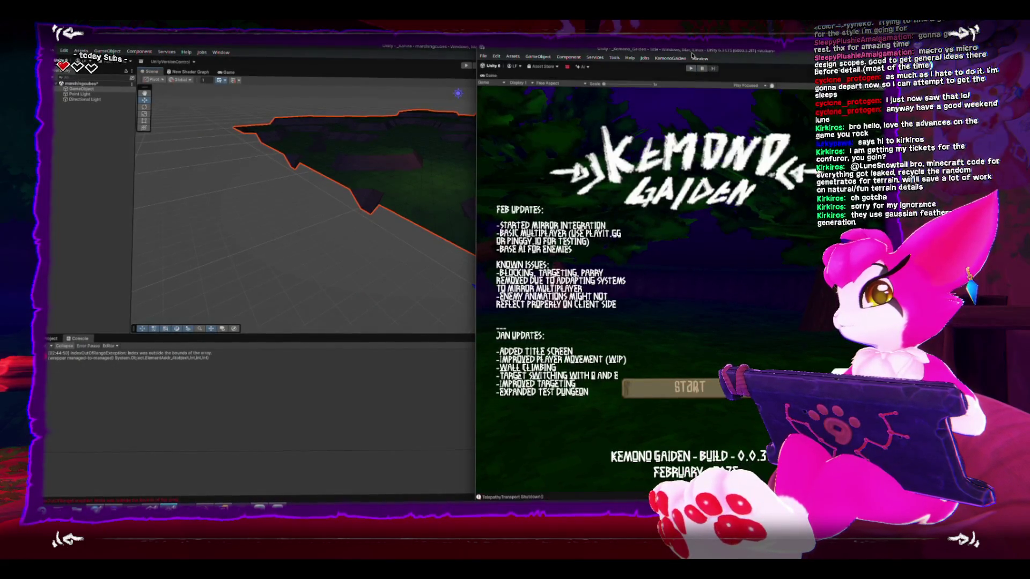
double_click(692, 53)
key("alt+Tab")
Fix the stray semicolon and add the Bone Fragment art note to the commit message.
key("BackSpace")
type(")")
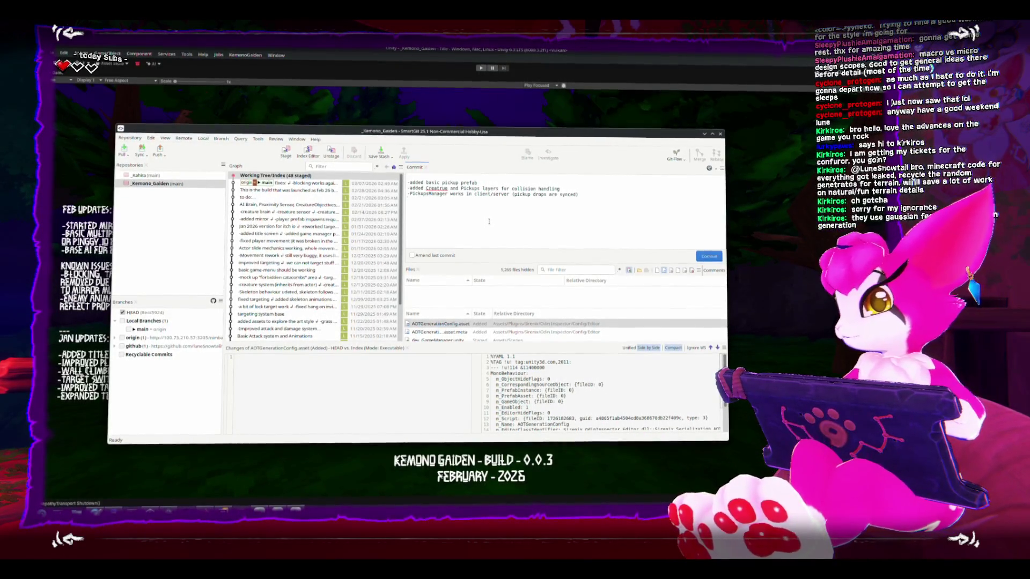
type("Art for")
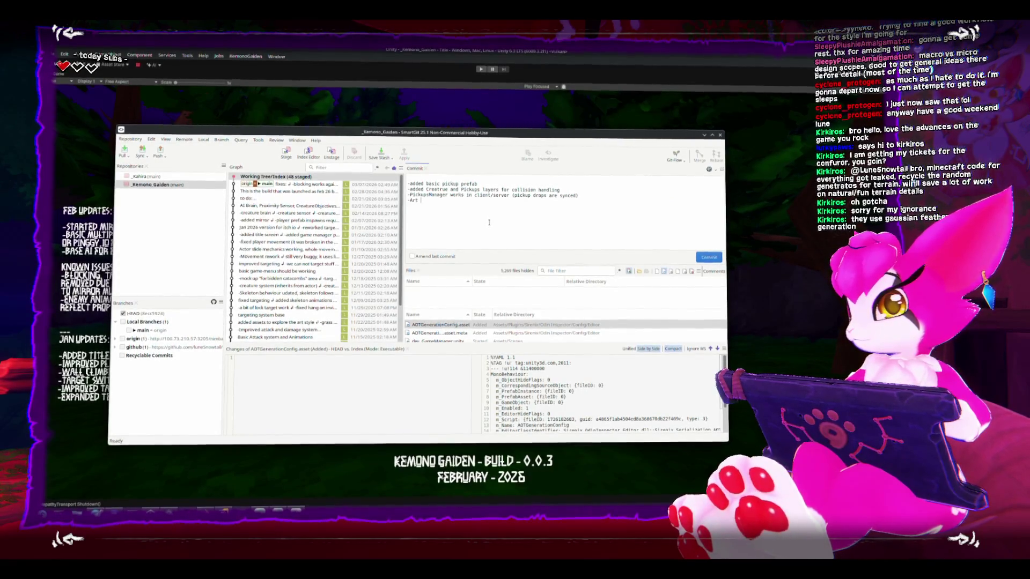
type("one Gre")
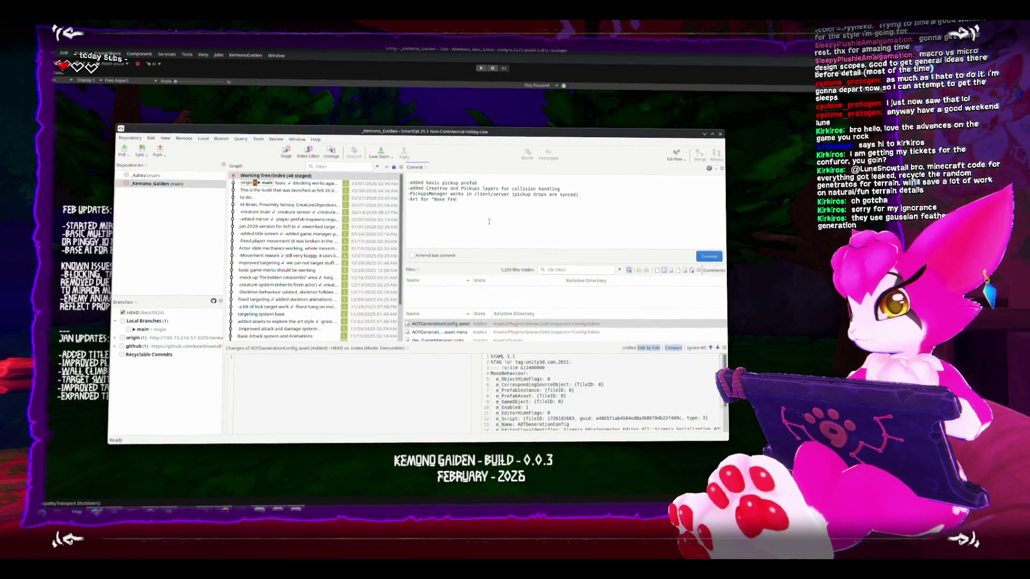
type("s\"")
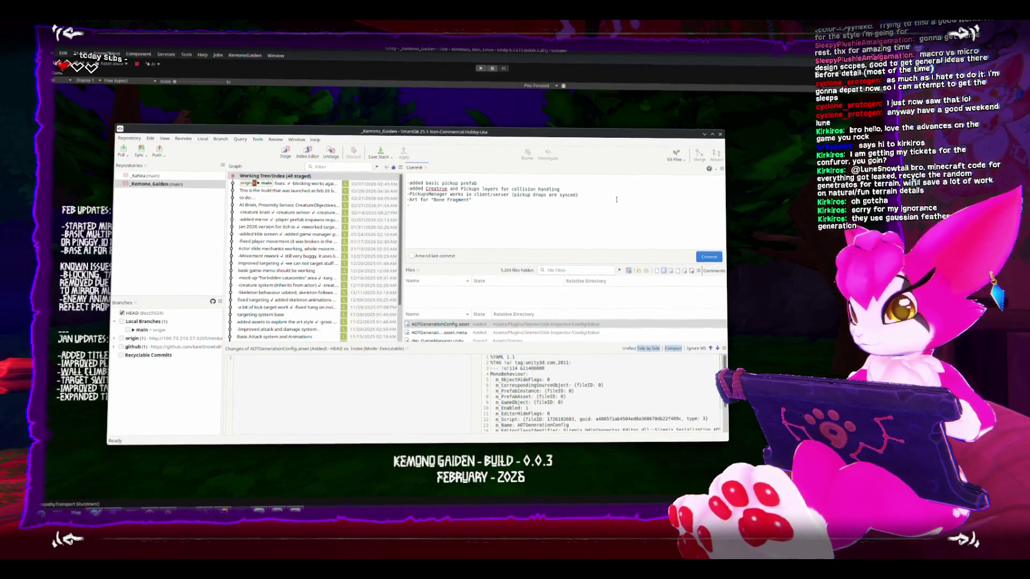
Add the DropSettings drop-chance note after checking the DropSettings script, then commit.
key("alt+Tab")
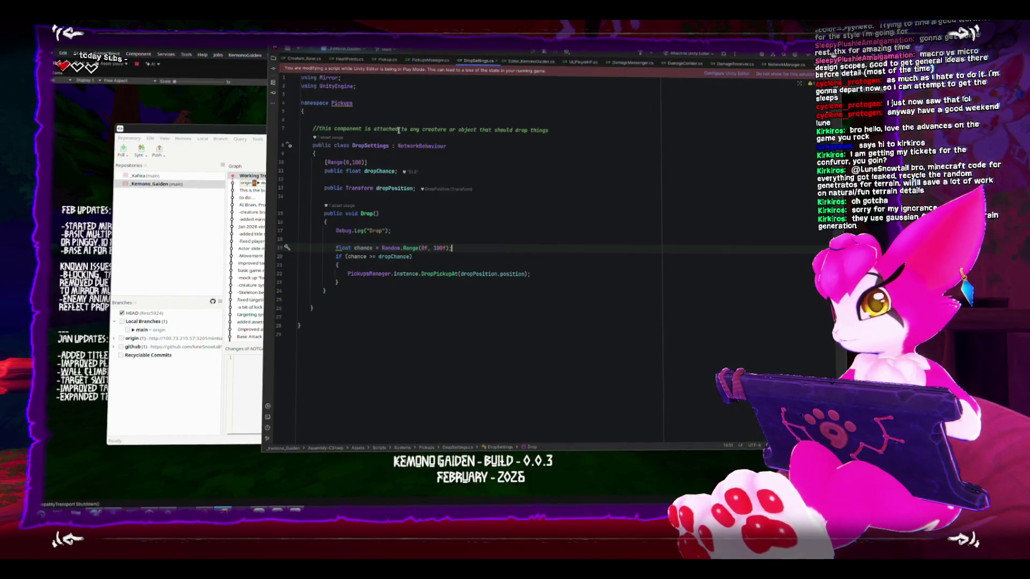
left_click(234, 129)
type("-DropSe")
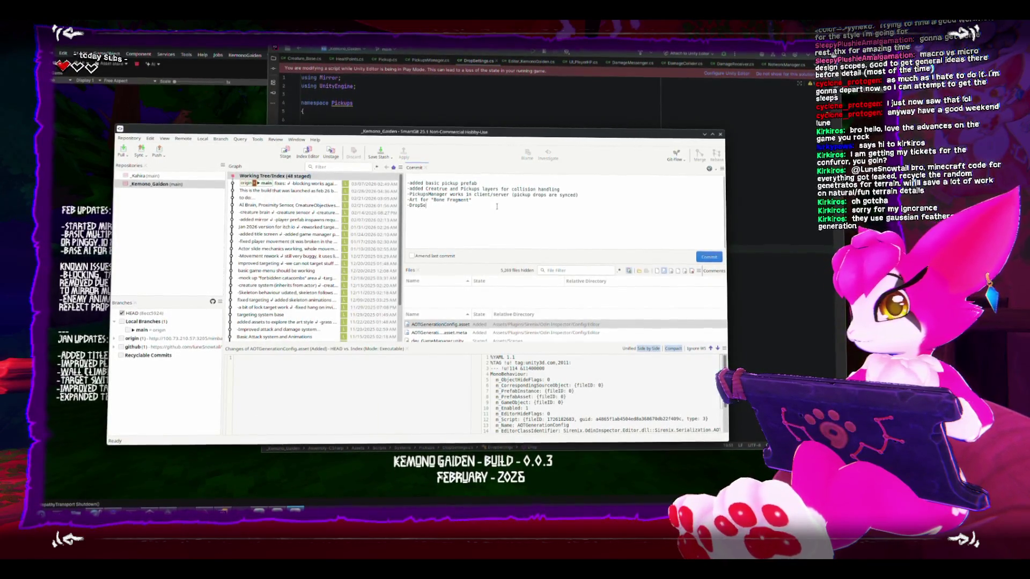
type("ttings,m")
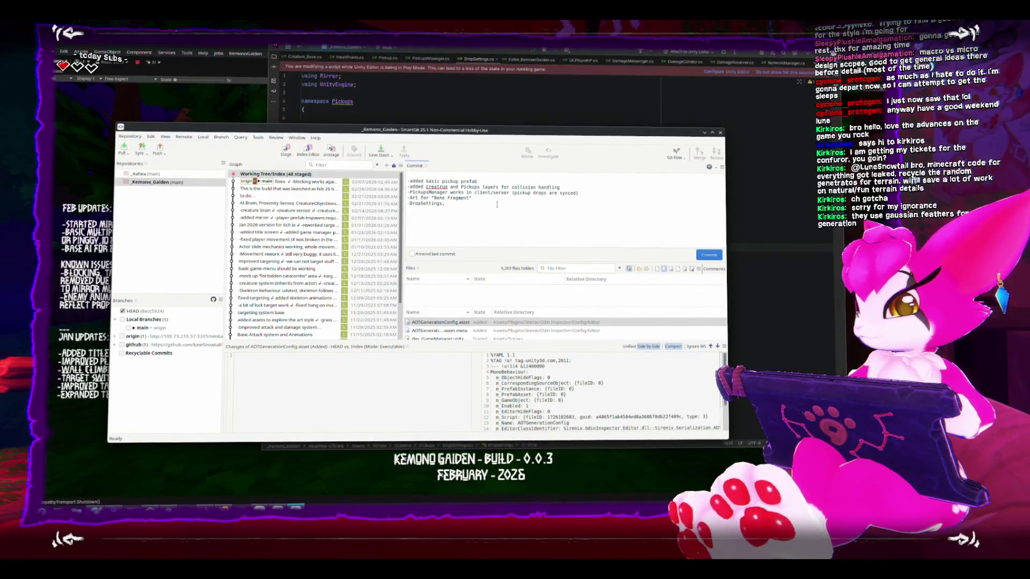
type(" c")
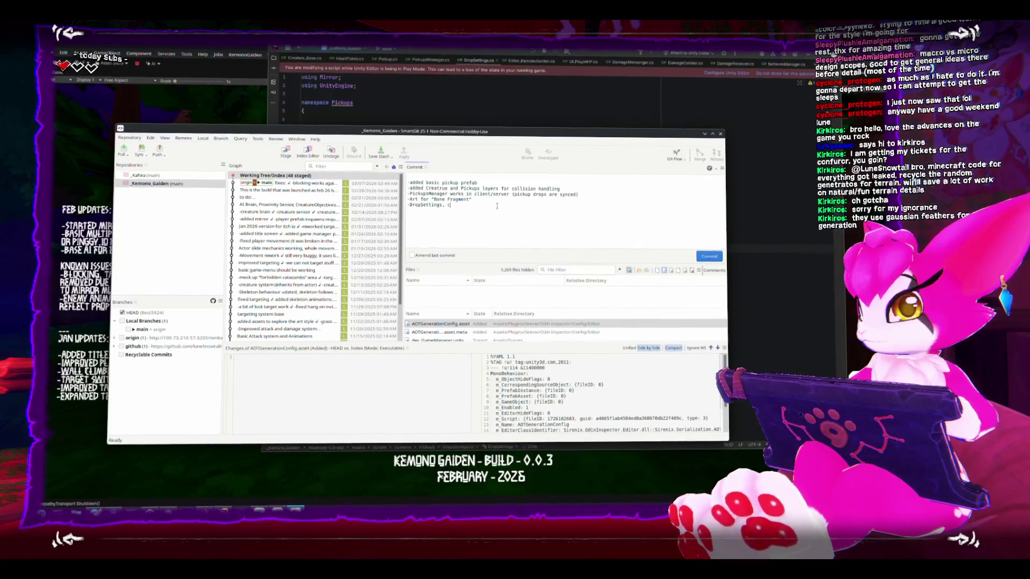
type("chance for")
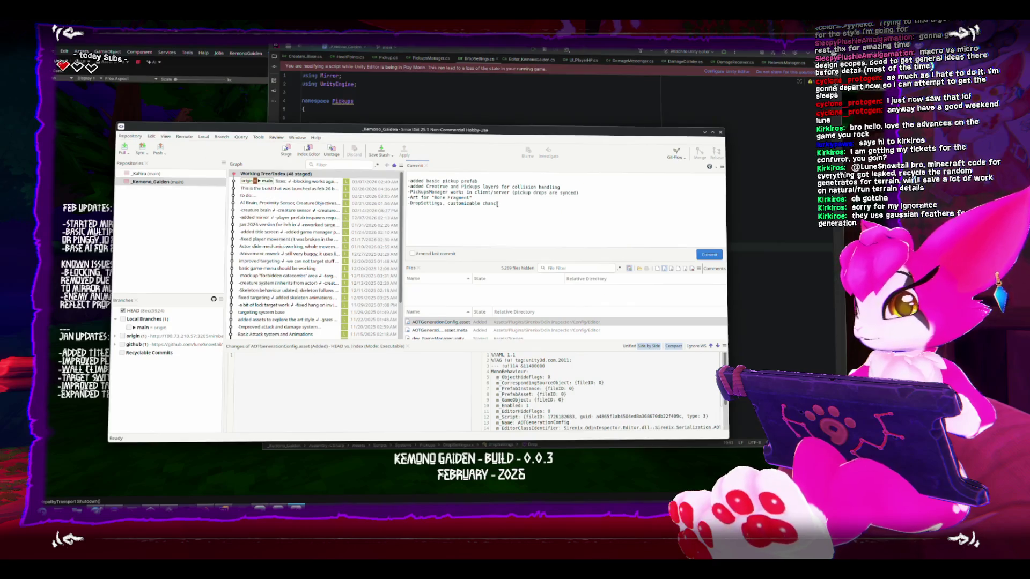
key("BackSpace")
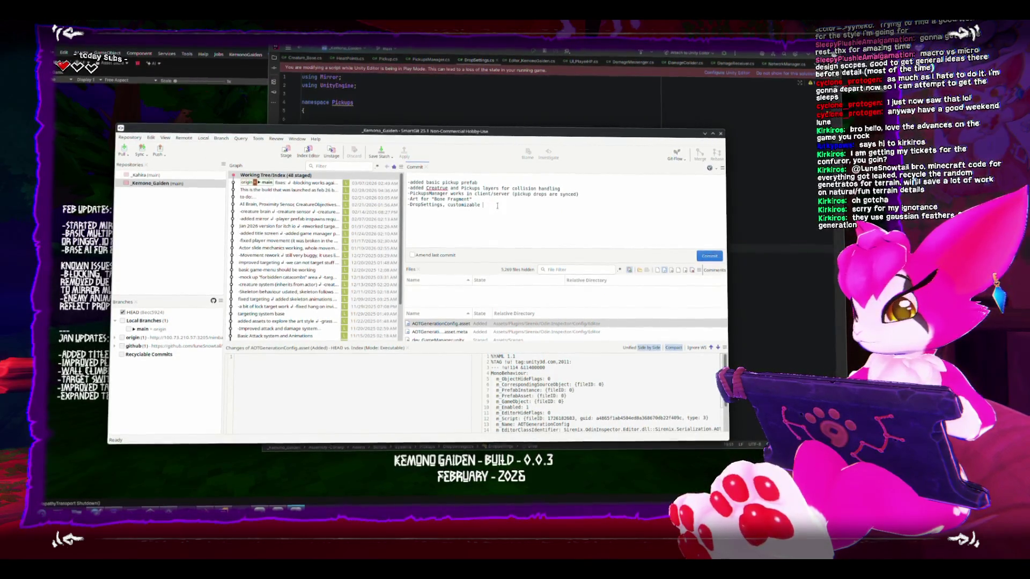
type("settings for drop c")
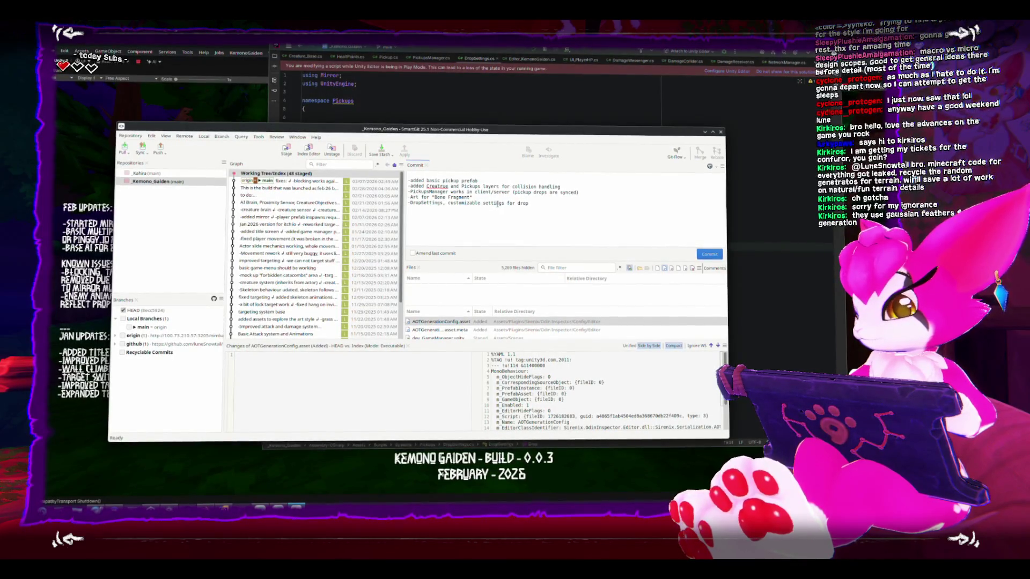
type("hanc")
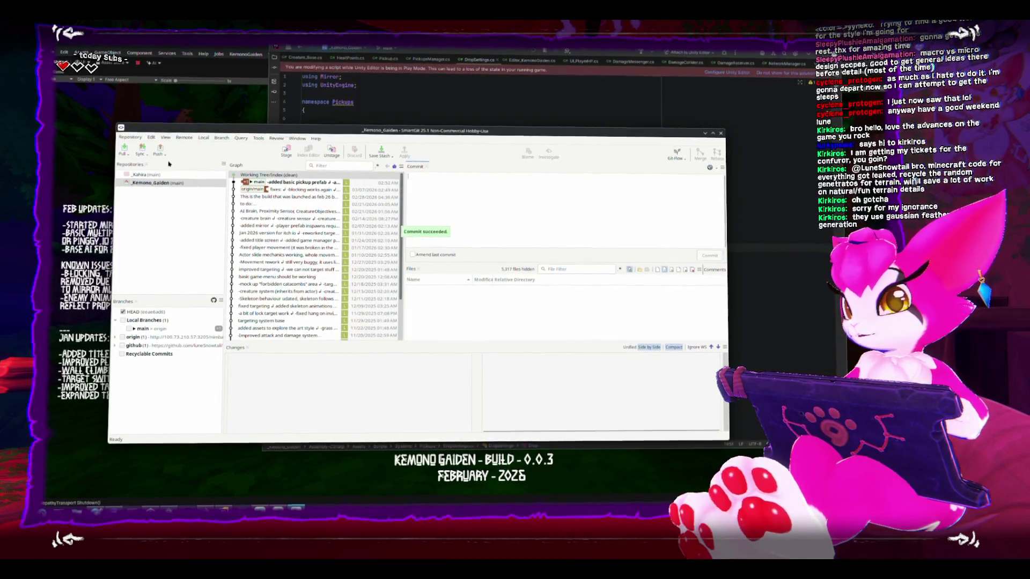
left_click(160, 151)
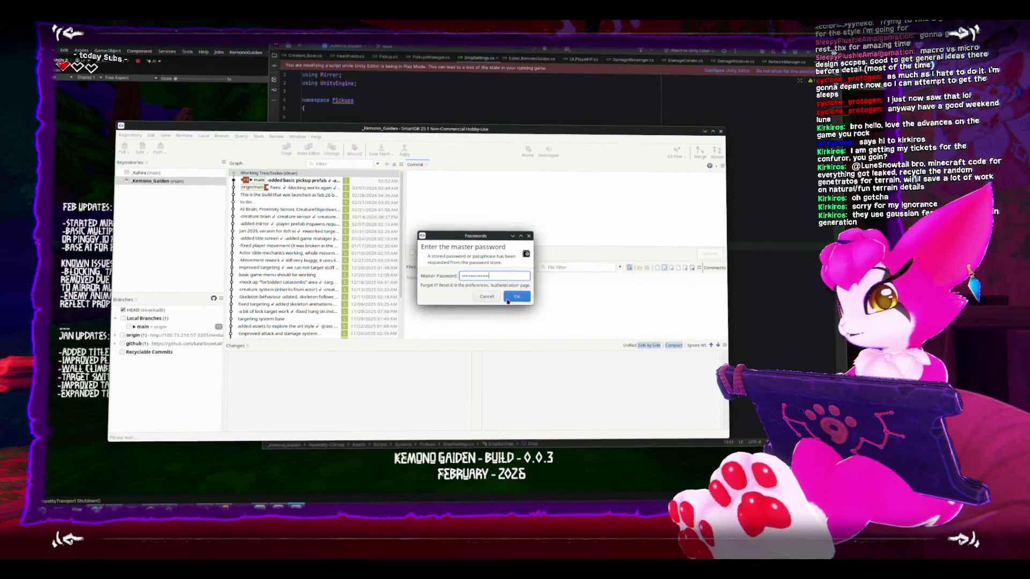
Confirm the master password so the push to origin completes, then move and minimise SmartGit.
left_click(510, 298)
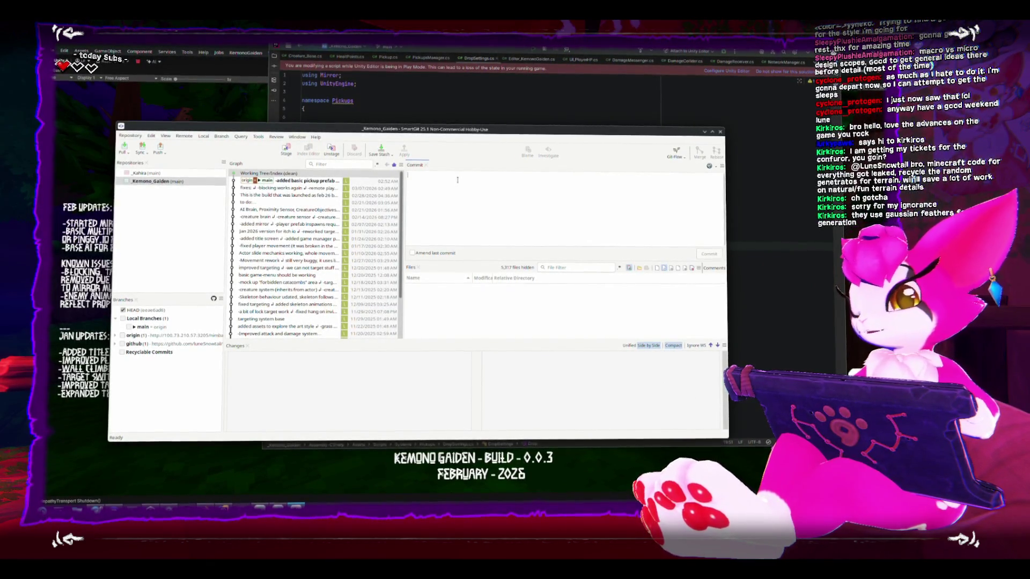
left_click_drag(388, 133, 422, 138)
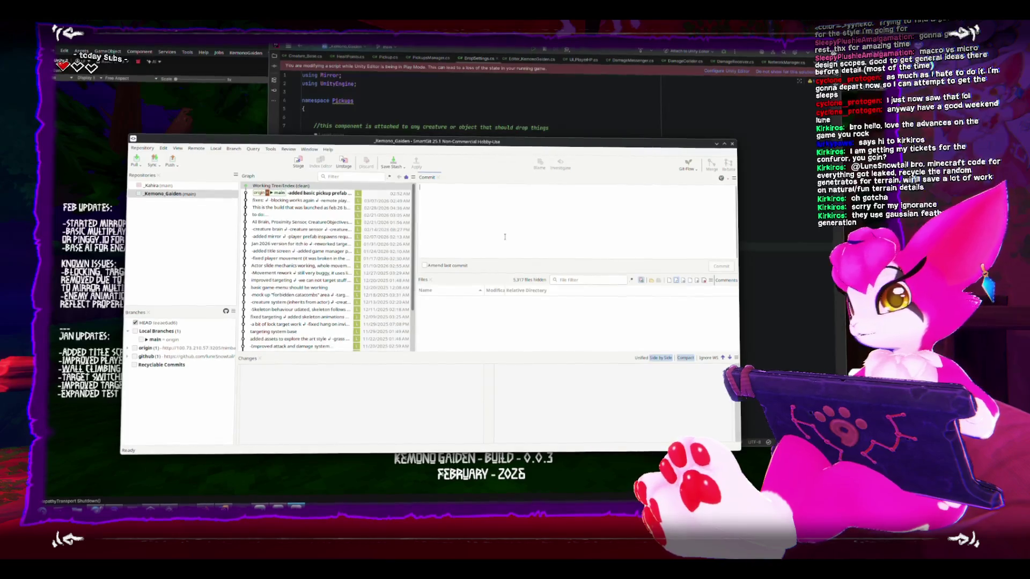
mouse_move(482, 143)
left_mouse_down()
mouse_move(590, 167)
mouse_move(507, 151)
left_mouse_up()
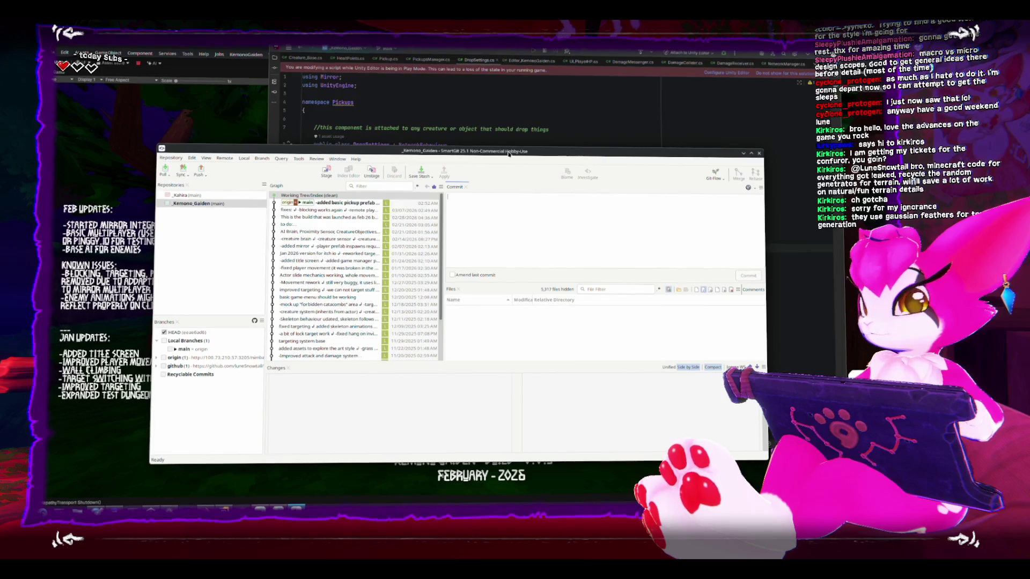
left_click(743, 153)
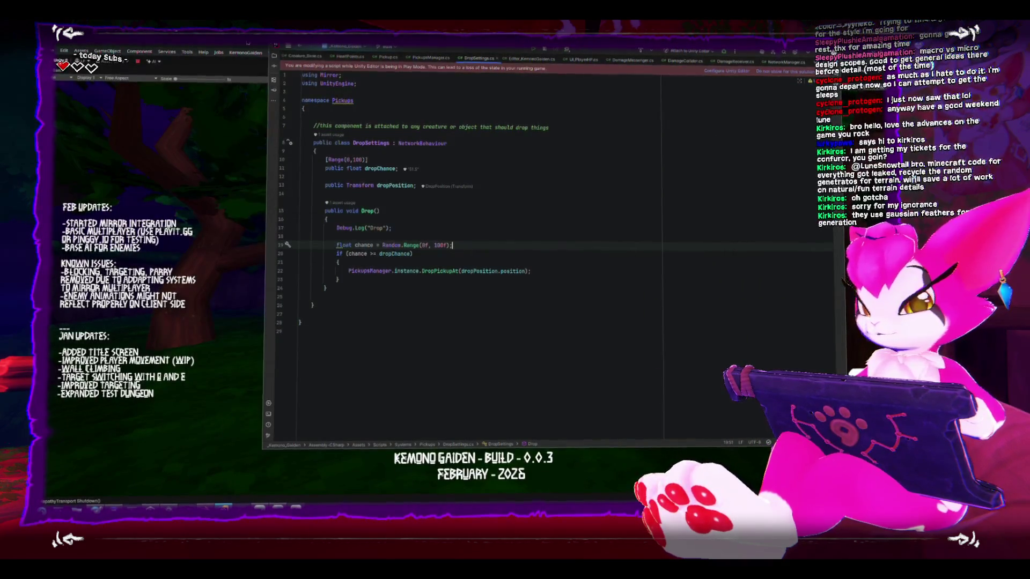
Bring Rider to the front with DropSettings.cs showing and confirm Exit to quit it.
left_click(238, 42)
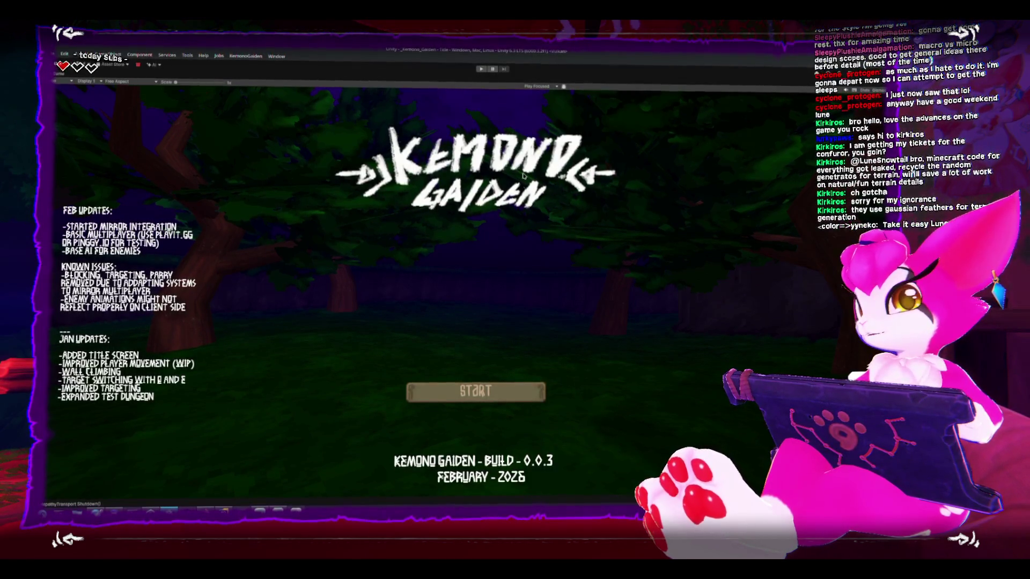
key("alt+Tab")
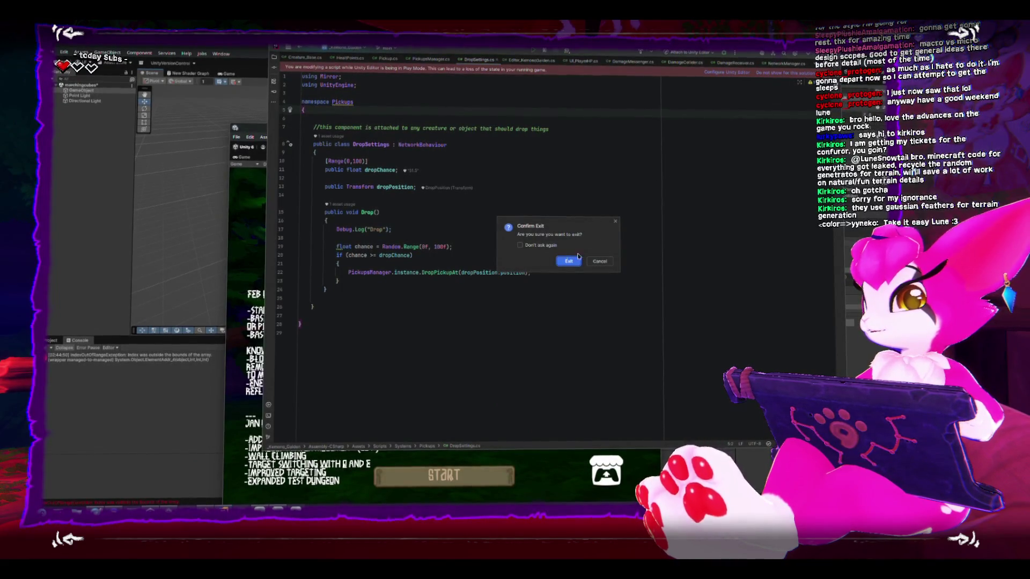
left_click(566, 260)
Move the Kemono Gaiden Game window slightly up and left on screen.
mouse_move(526, 132)
left_mouse_down()
mouse_move(486, 124)
mouse_move(484, 97)
left_mouse_up()
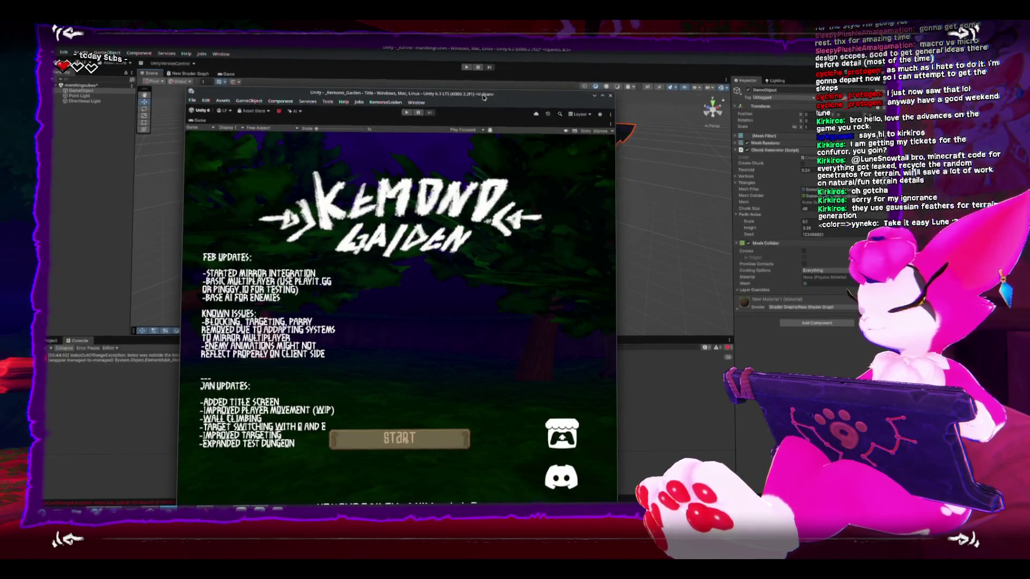